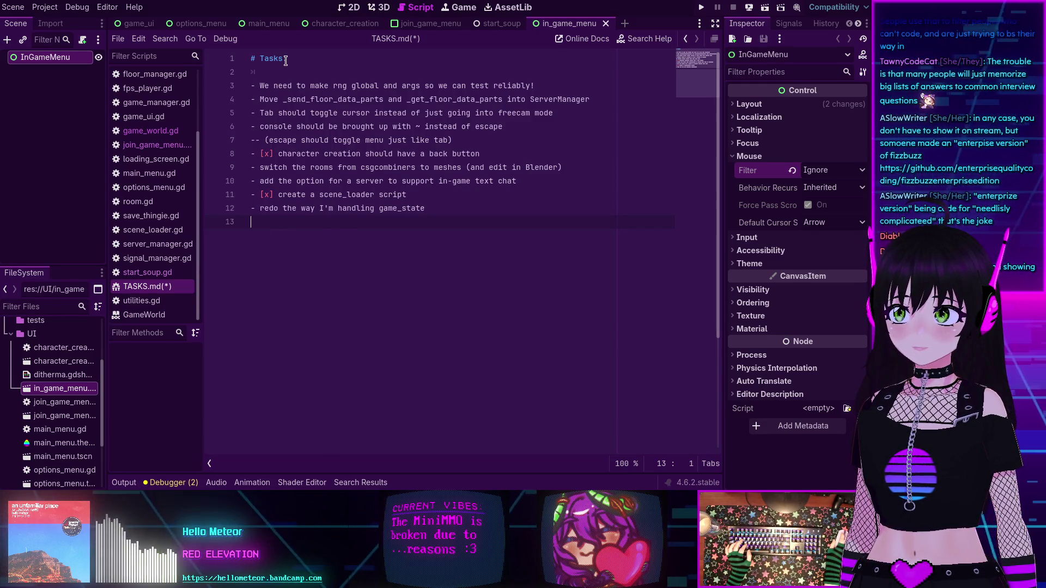
- Rename the heading to '# Tasks TODO:' and add a '# Tasks DONE:' heading below the list
text( TODO:)
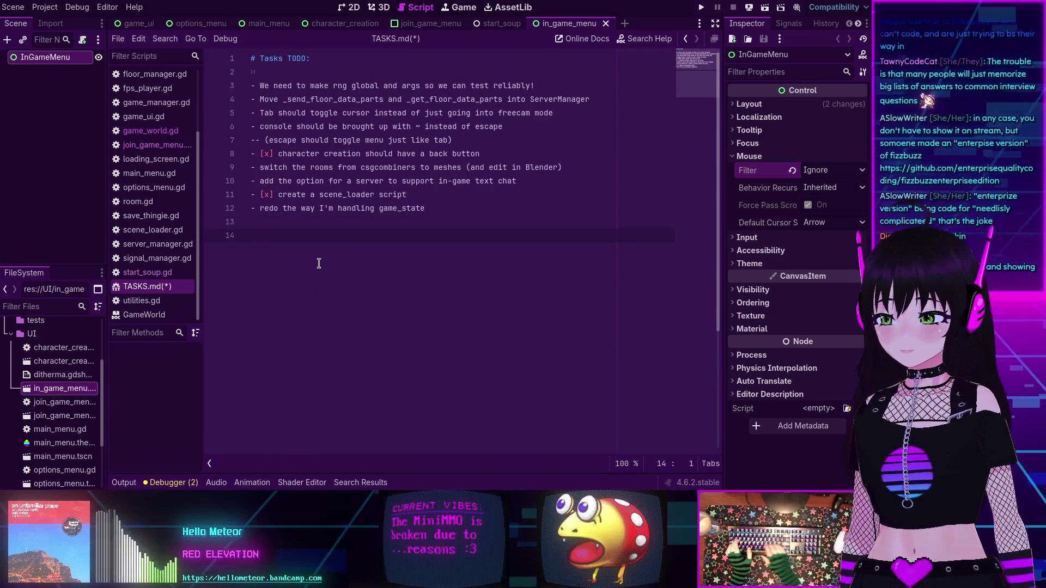
key(Return)
text(# Ta)
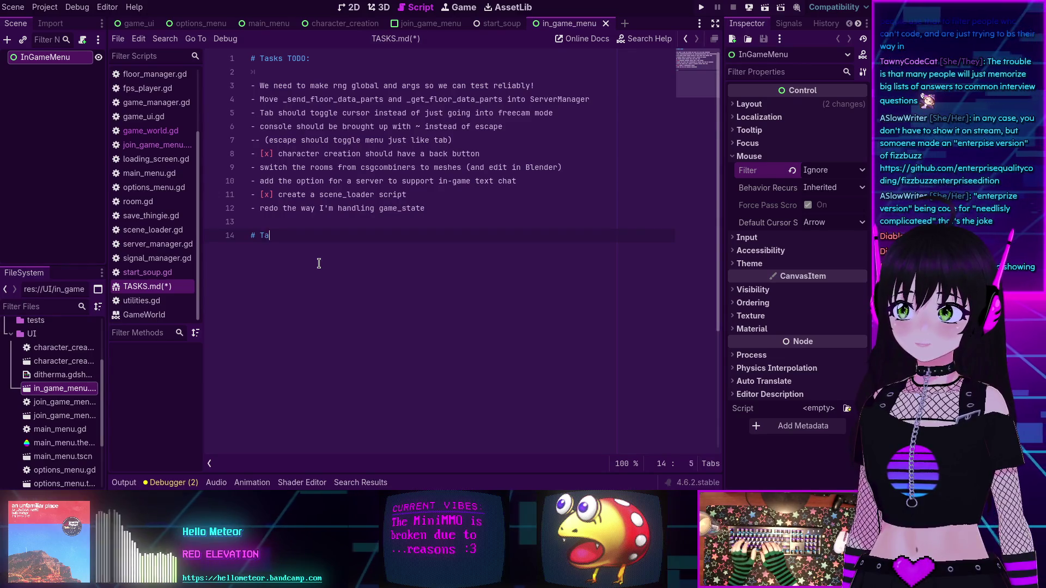
text(sks DONE)
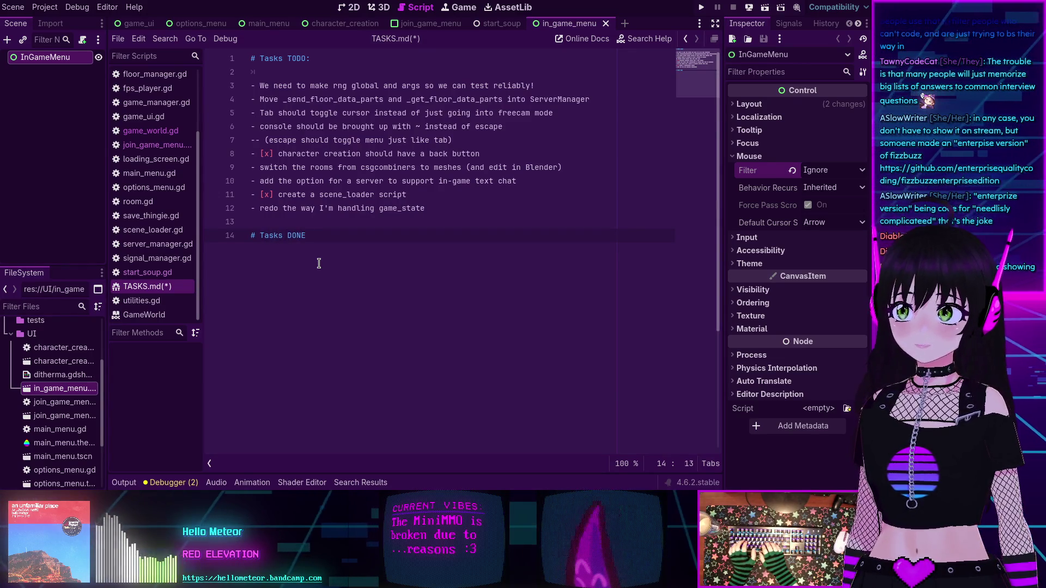
text(:)
- Move the scene_loader task under Tasks DONE, dropping its [x] mark and leading indent
drag(407, 194, 260, 196)
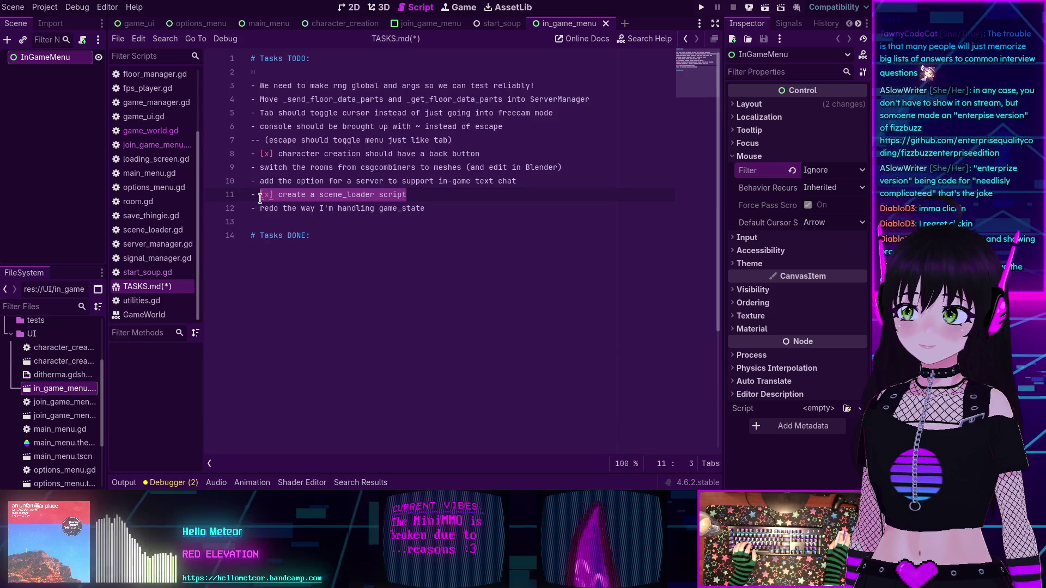
click(260, 196)
key(Delete)
key(Delete)
key(Delete)
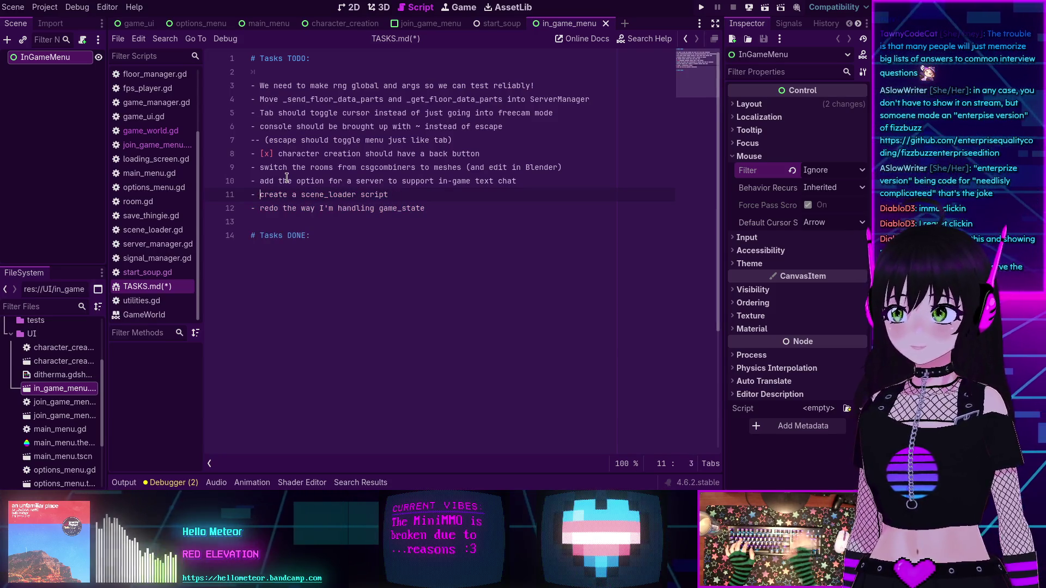
key(shift+Home)
key(ctrl+x)
click(334, 252)
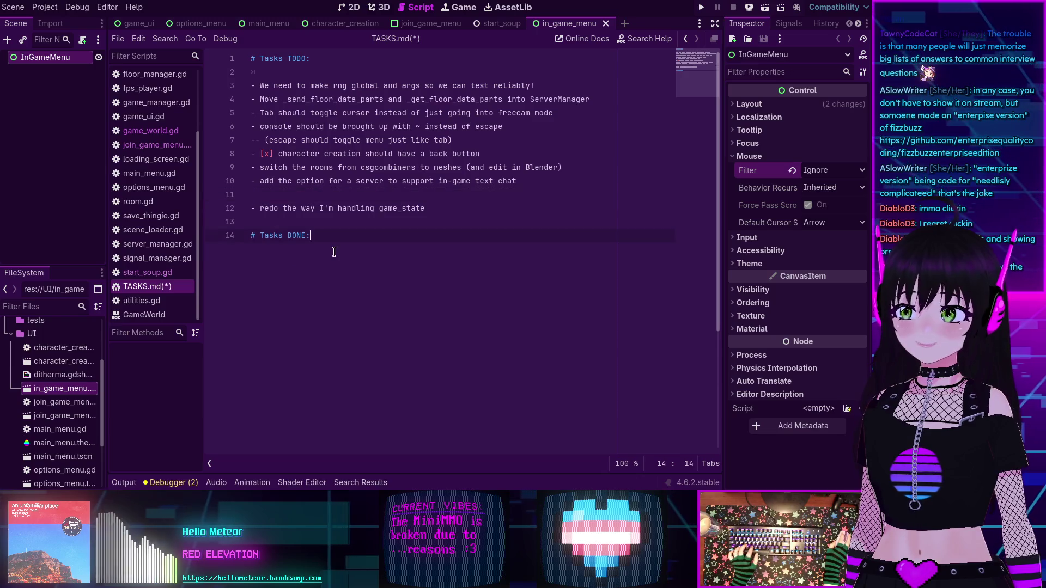
key(ctrl+v)
key(shift+Tab)
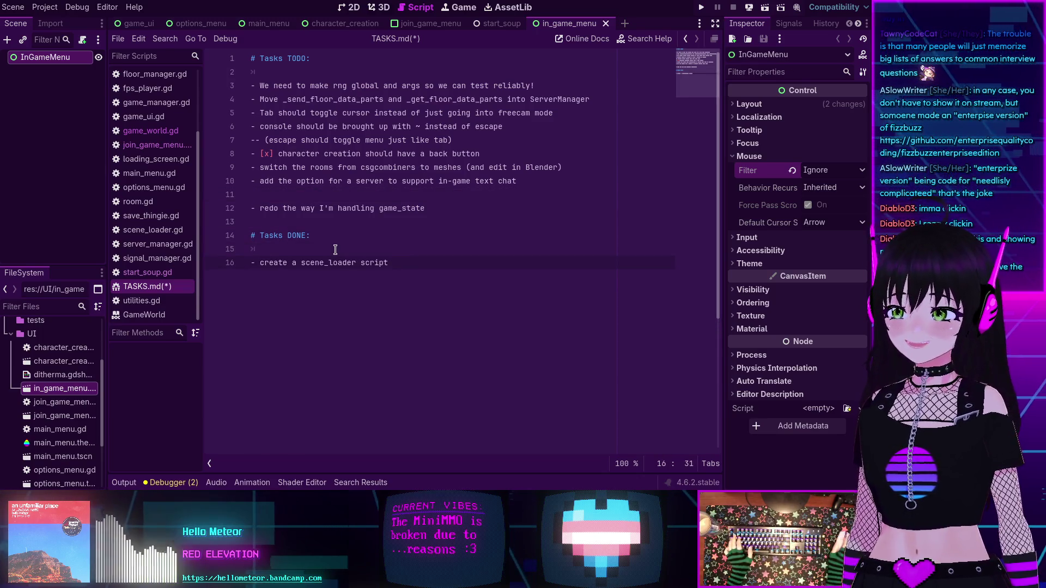
- Move the back-button task under Tasks DONE without its [x] mark, closing the gap in TODO
click(489, 152)
key(shift+Home)
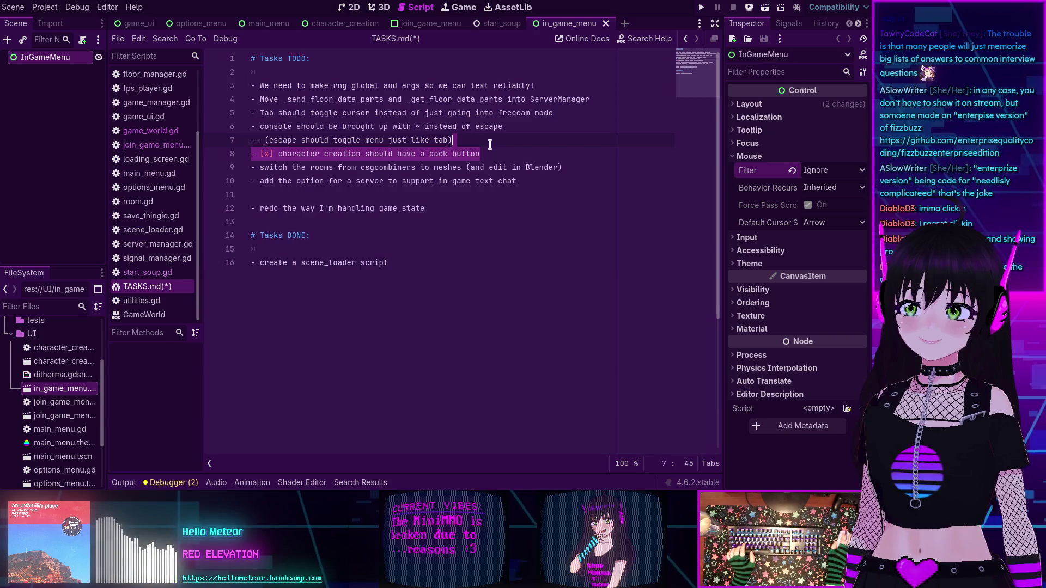
key(BackSpace)
key(BackSpace)
key(Return)
key(ctrl+v)
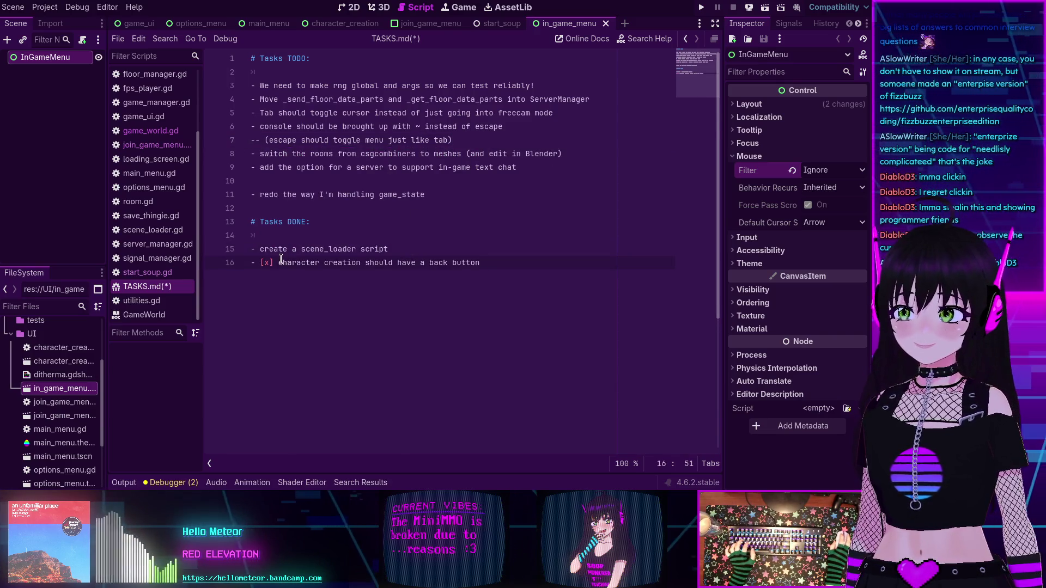
key(BackSpace)
key(BackSpace)
key(BackSpace)
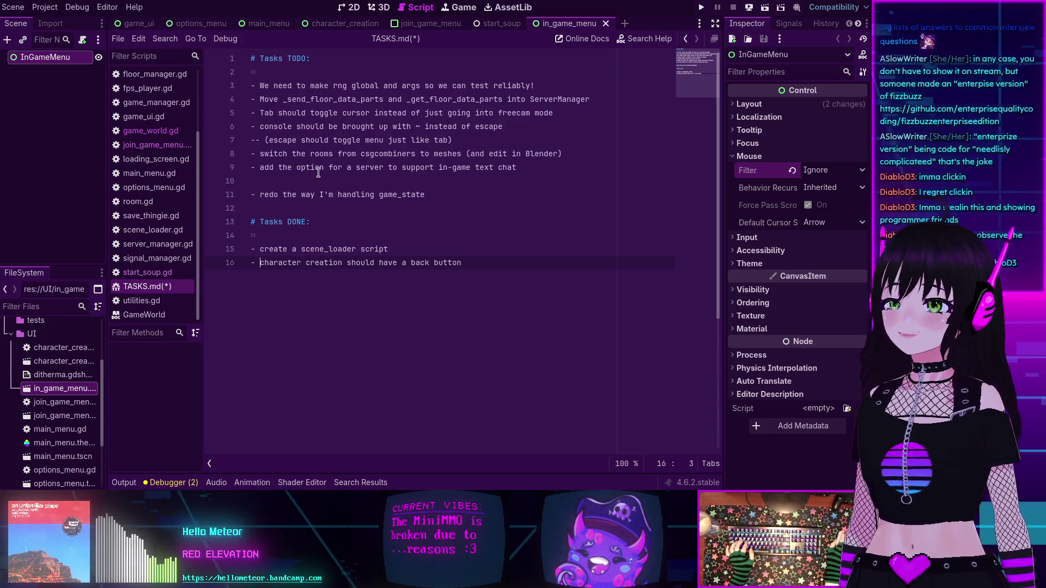
key(BackSpace)
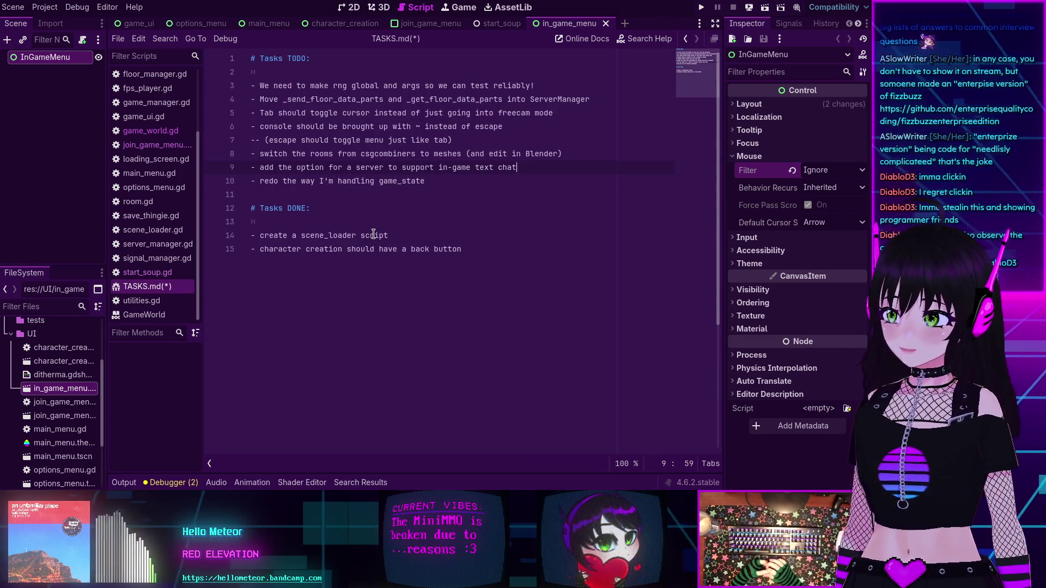
- Clear the stray indent on line 13 and save TASKS.md
click(399, 203)
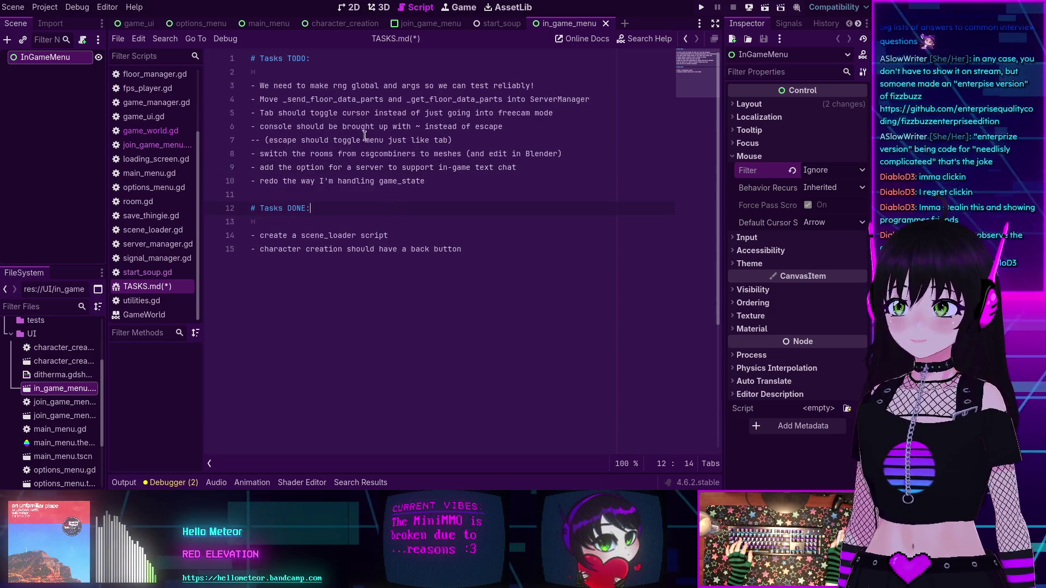
key(ctrl+s)
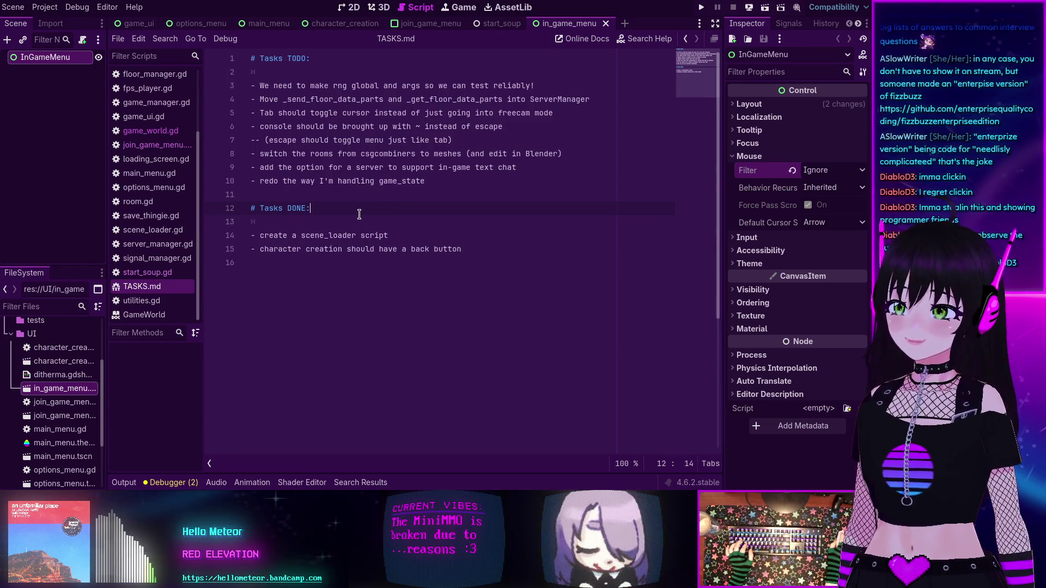
key(Down)
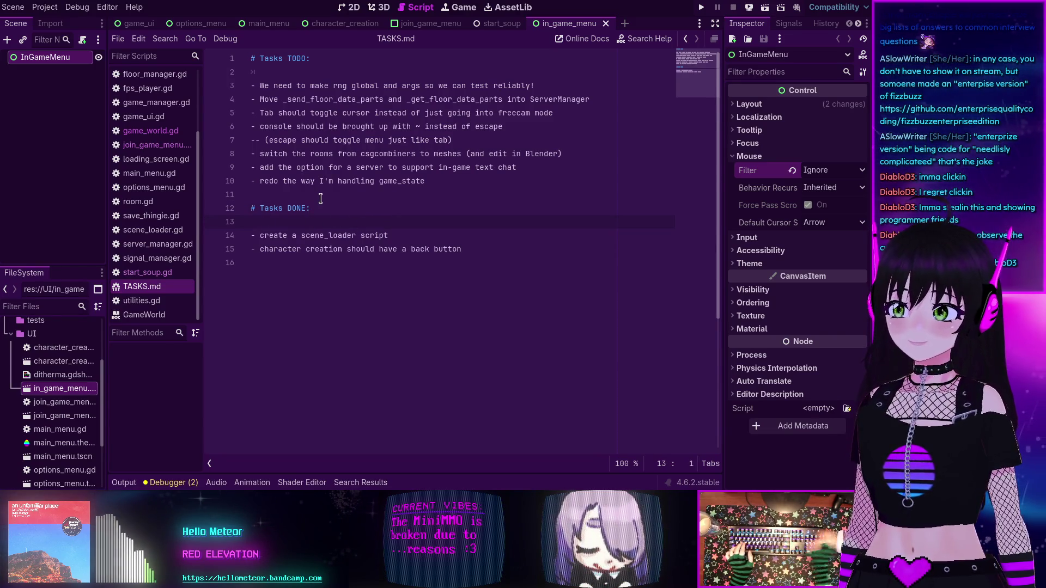
key(BackSpace)
key(ctrl+s)
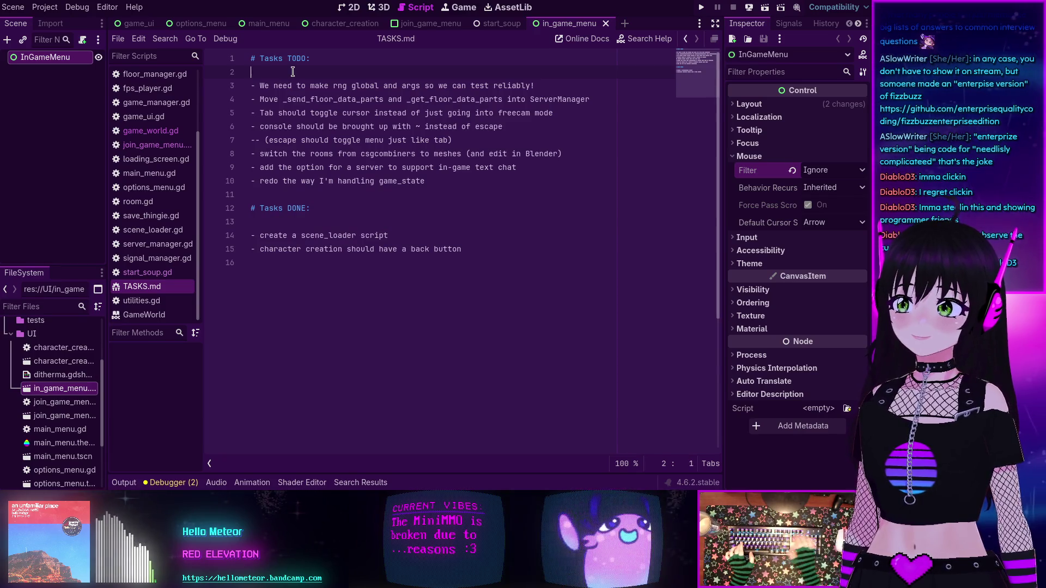
click(252, 72)
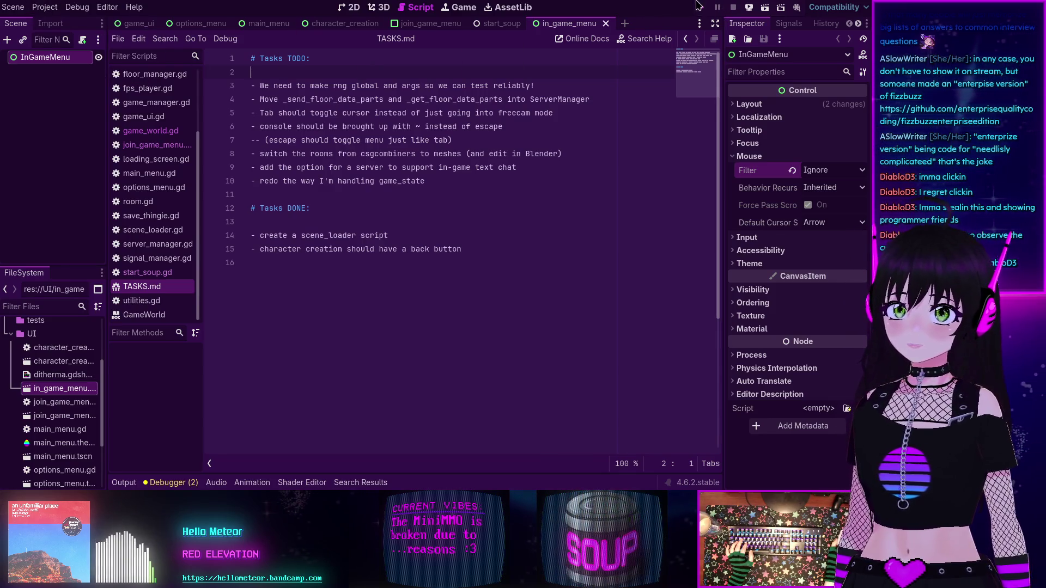
- Run MiniMMO with F5 to check its main menu, then stop the game
key(F5)
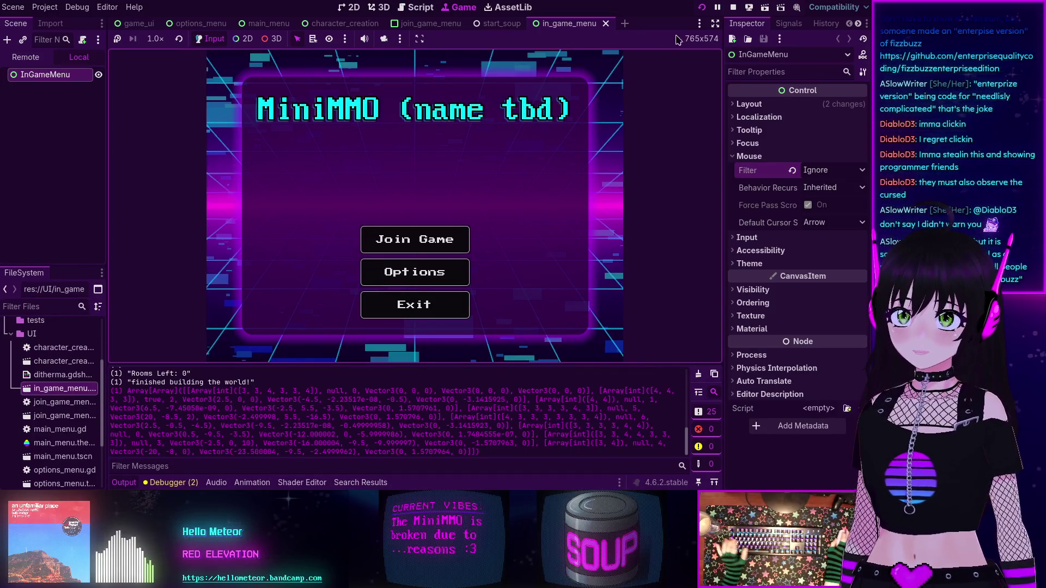
click(733, 7)
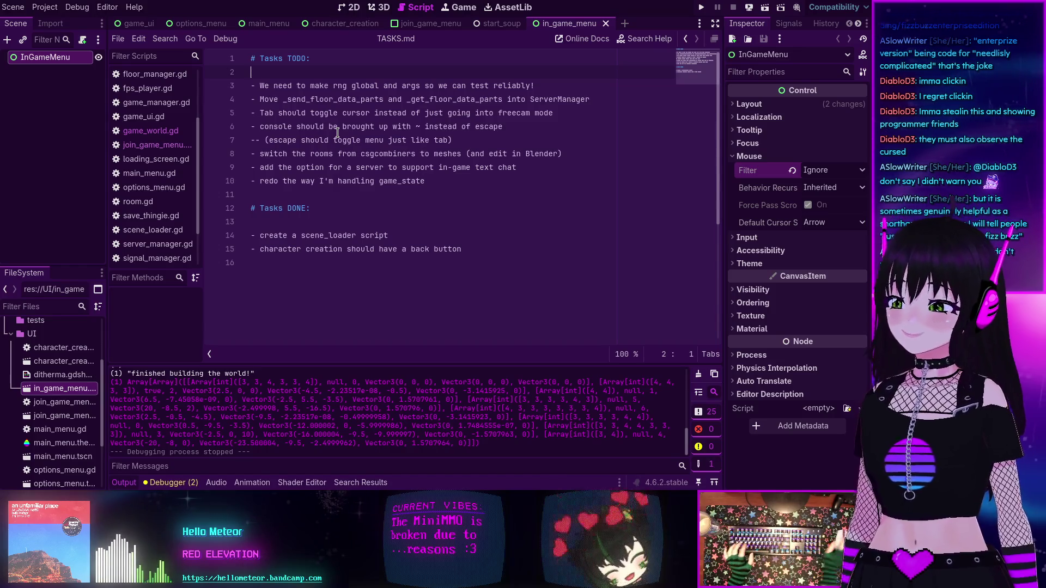
click(345, 223)
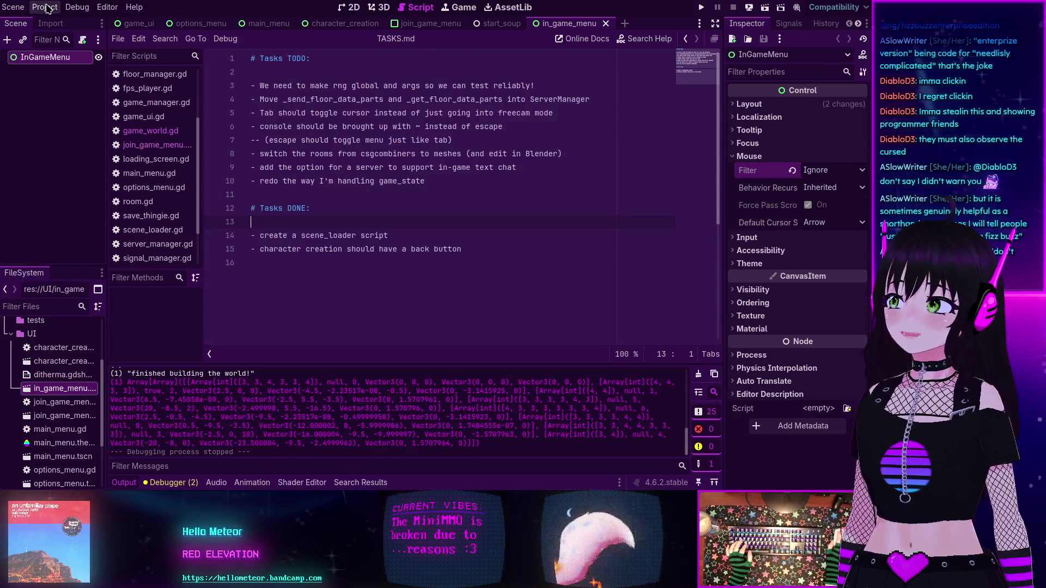
click(265, 126)
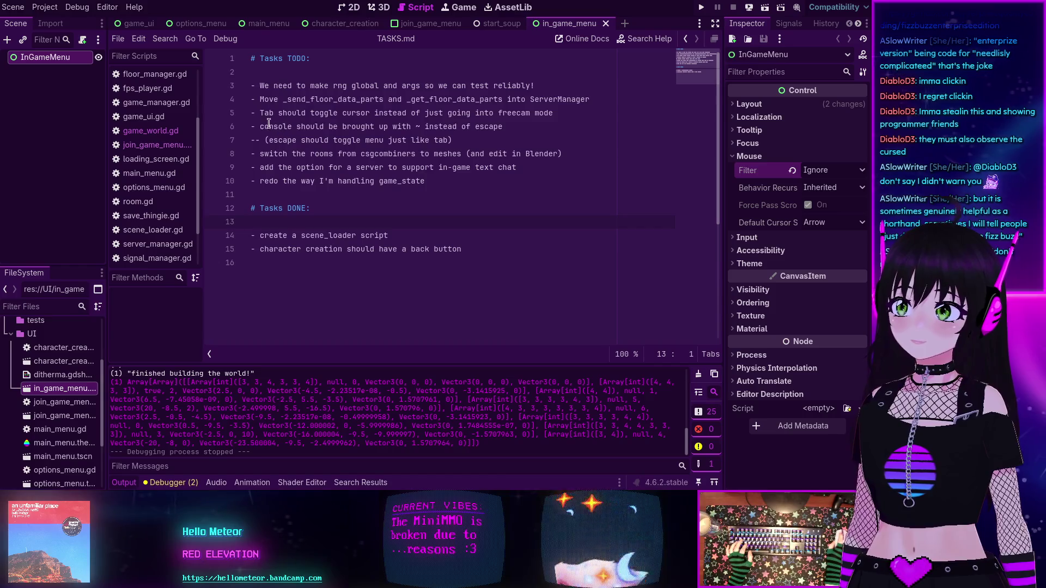
click(411, 127)
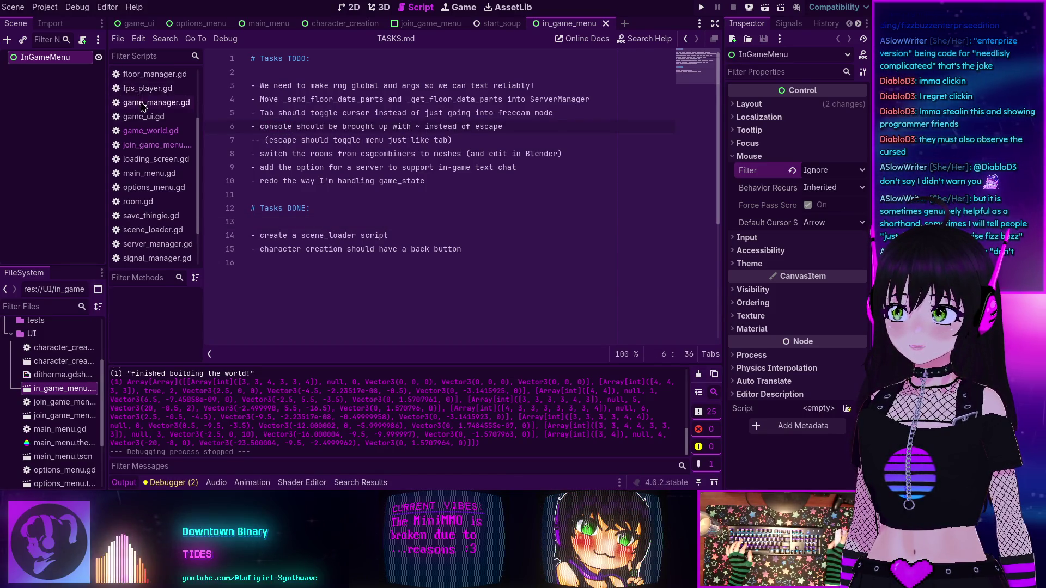
scroll(143, 106, up, 3)
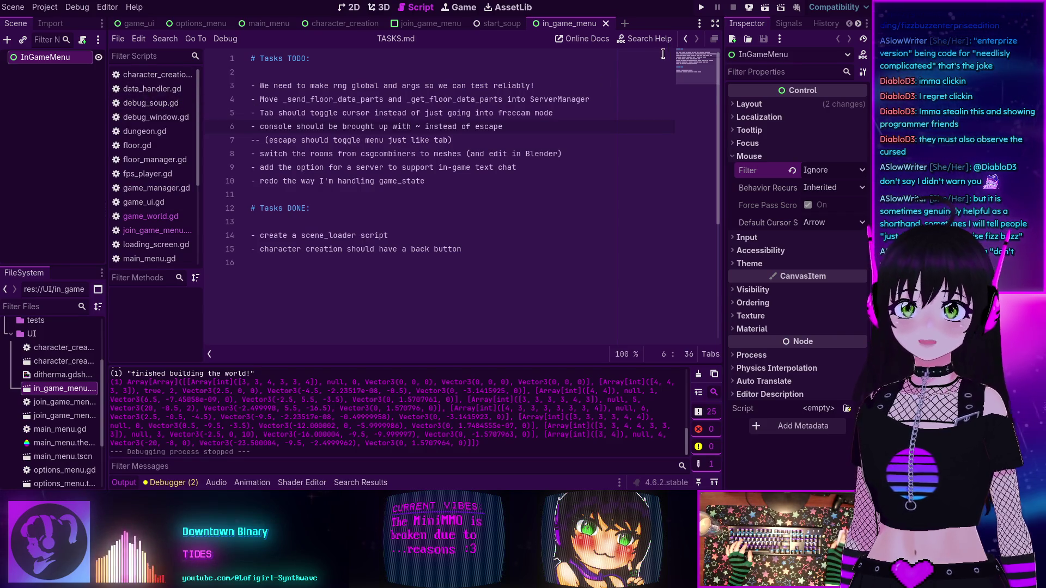
- Search all project files for 'toggle' and scroll through the 11 matches in 5 files
click(401, 216)
key(ctrl+shift+f)
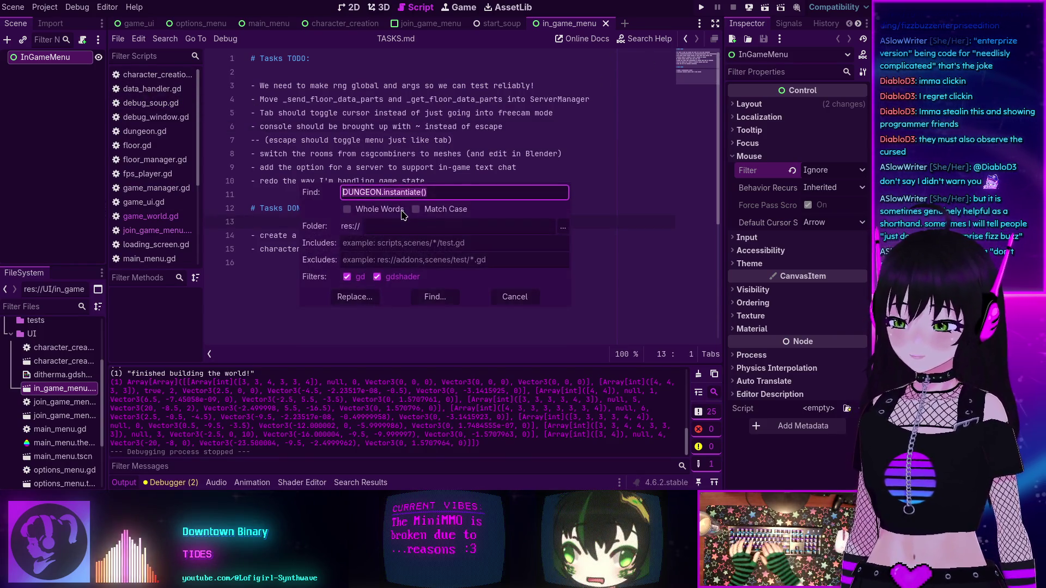
text(toggle)
key(Return)
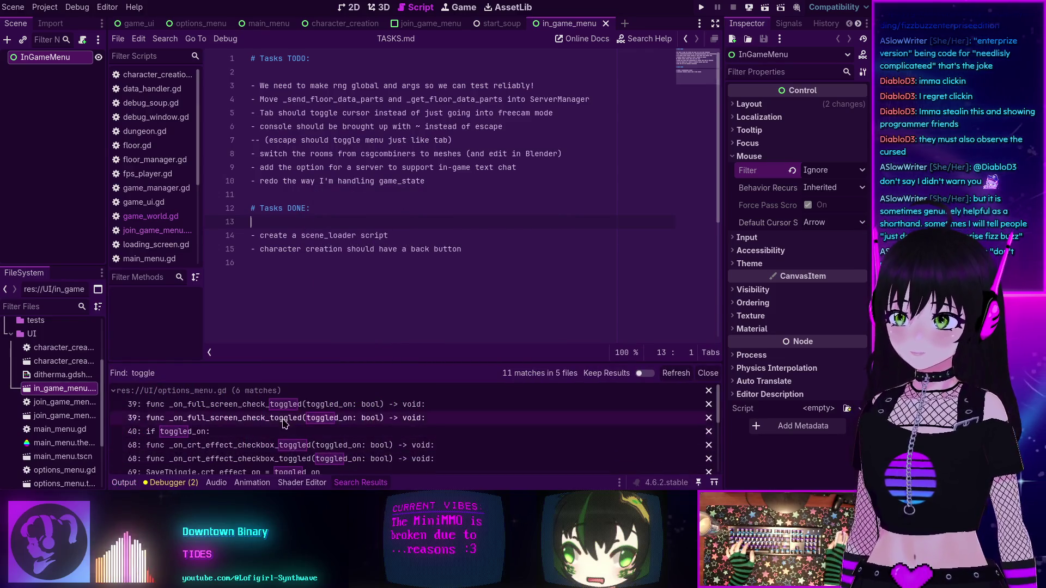
scroll(313, 428, down, 1)
scroll(313, 428, down, 3)
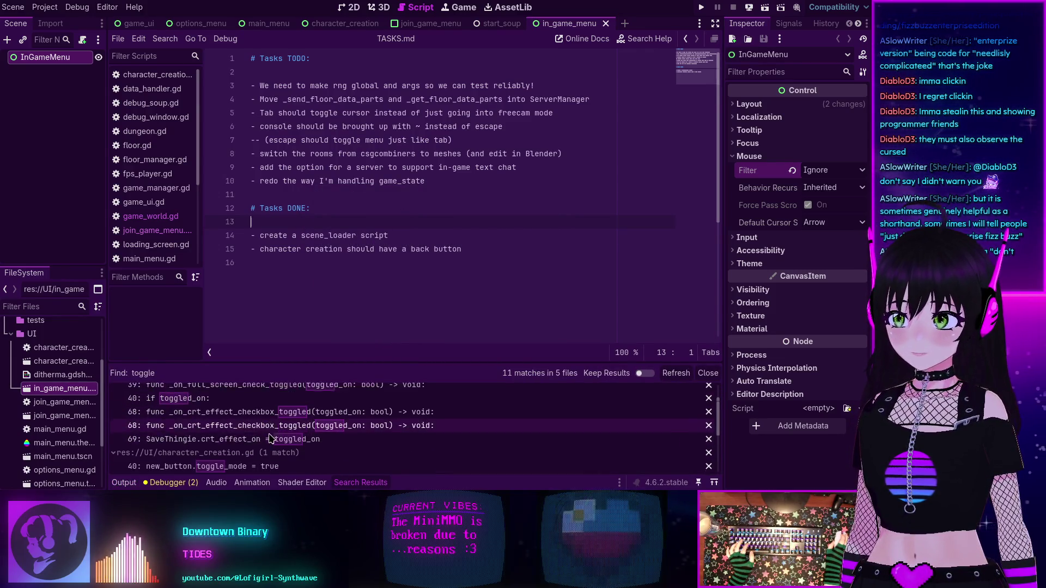
scroll(269, 437, down, 3)
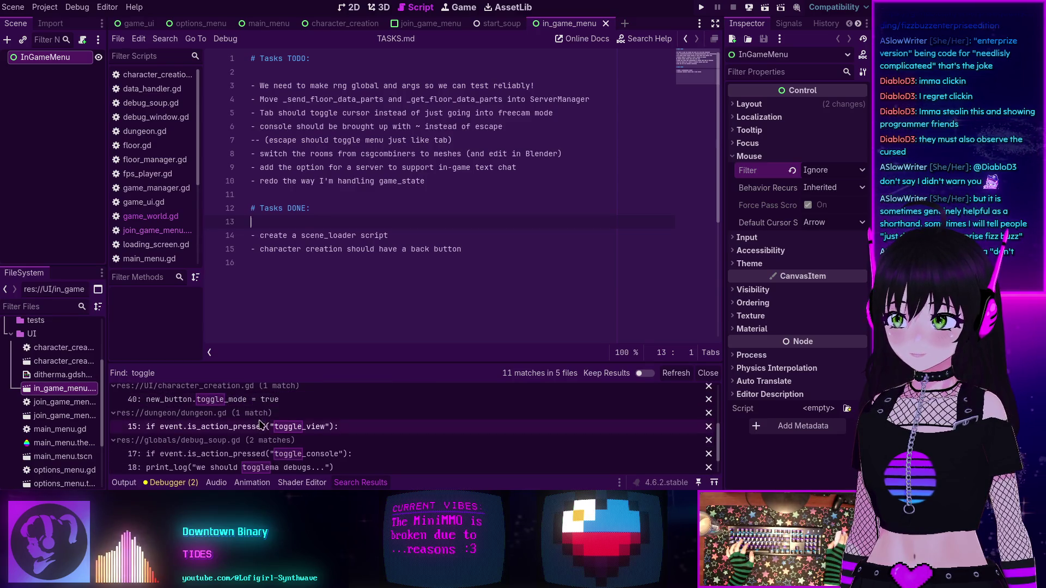
- In Project Settings' Input Map, delete Escape from toggle_console so only QuoteLeft remains
click(44, 7)
click(60, 20)
click(175, 62)
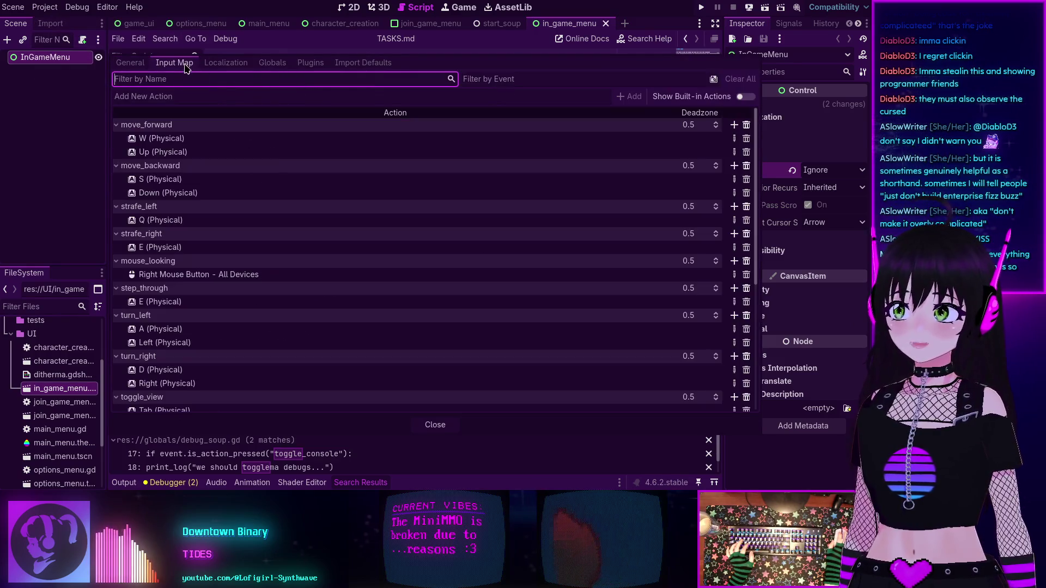
scroll(176, 177, down, 5)
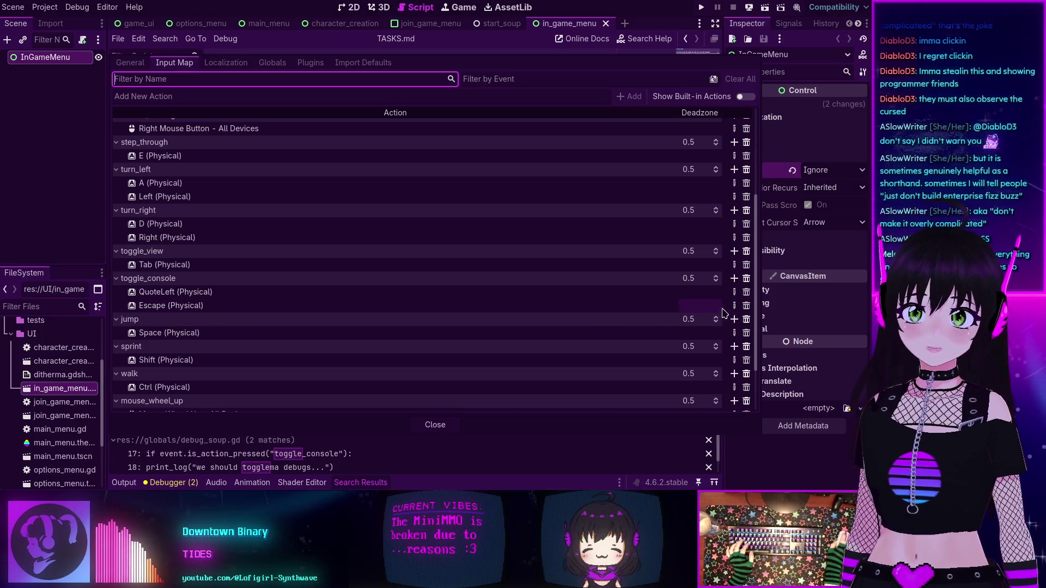
click(745, 305)
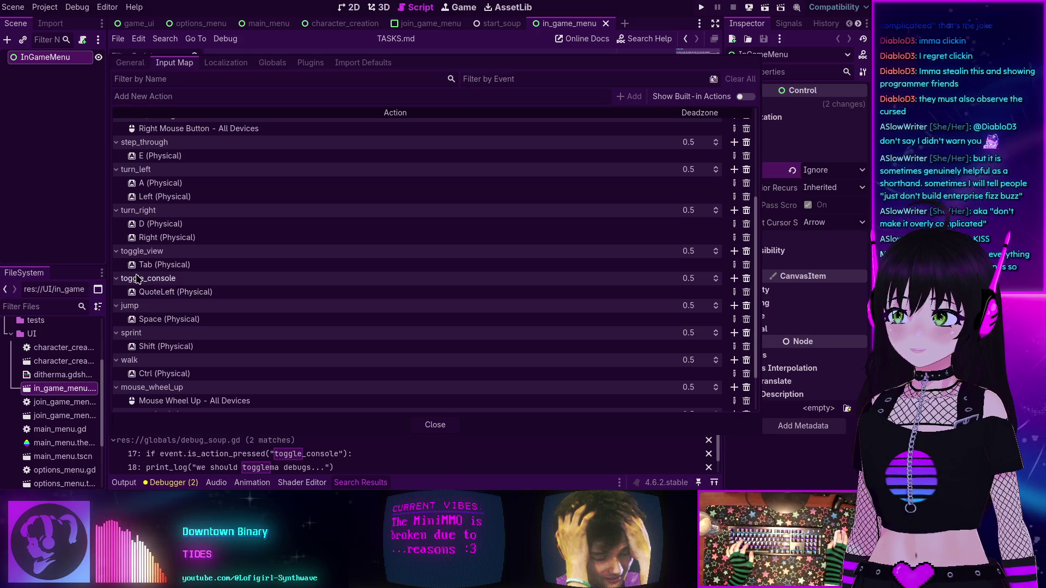
click(434, 425)
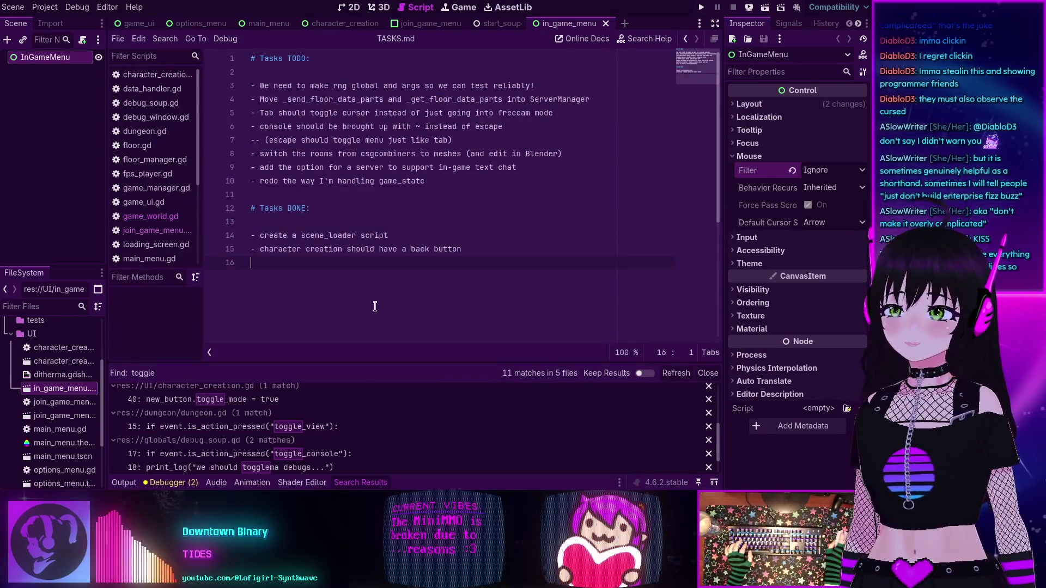
- Save the project changes with Ctrl+S
key(ctrl+s)
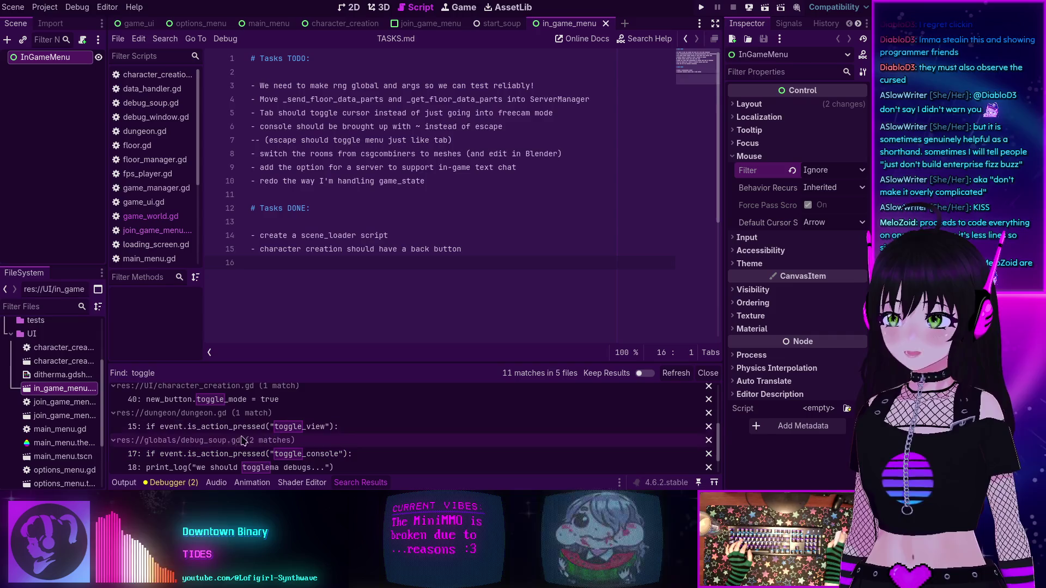
- Open debug_soup.gd at the toggle_console check from Search Results, then run the game
scroll(239, 433, down, 1)
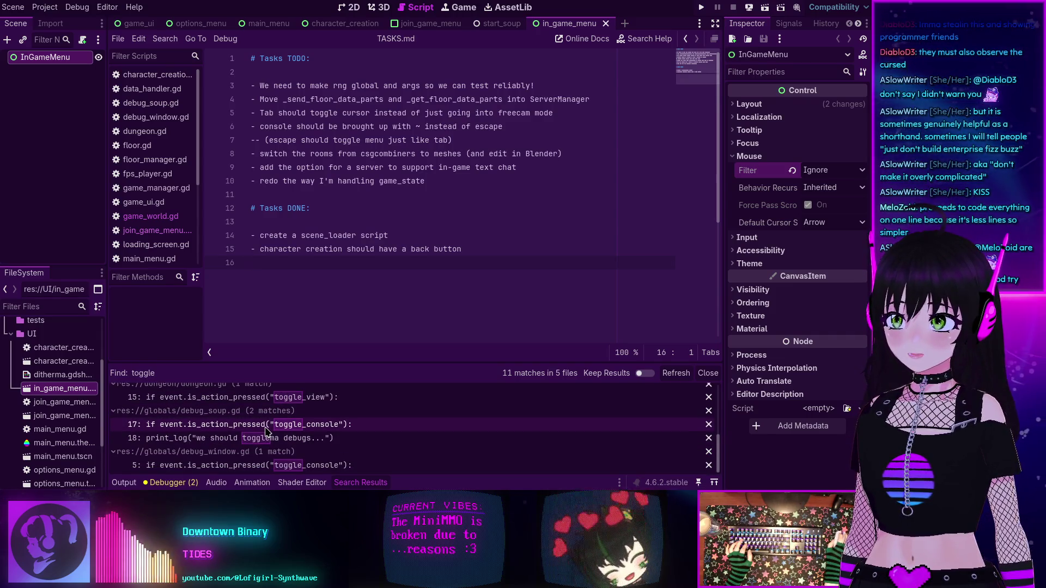
click(239, 425)
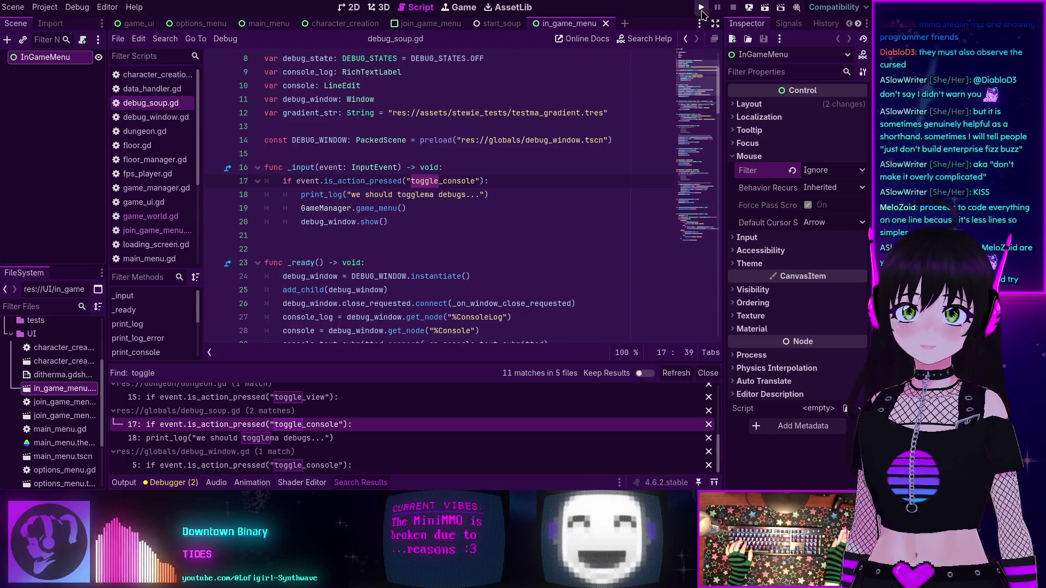
click(701, 7)
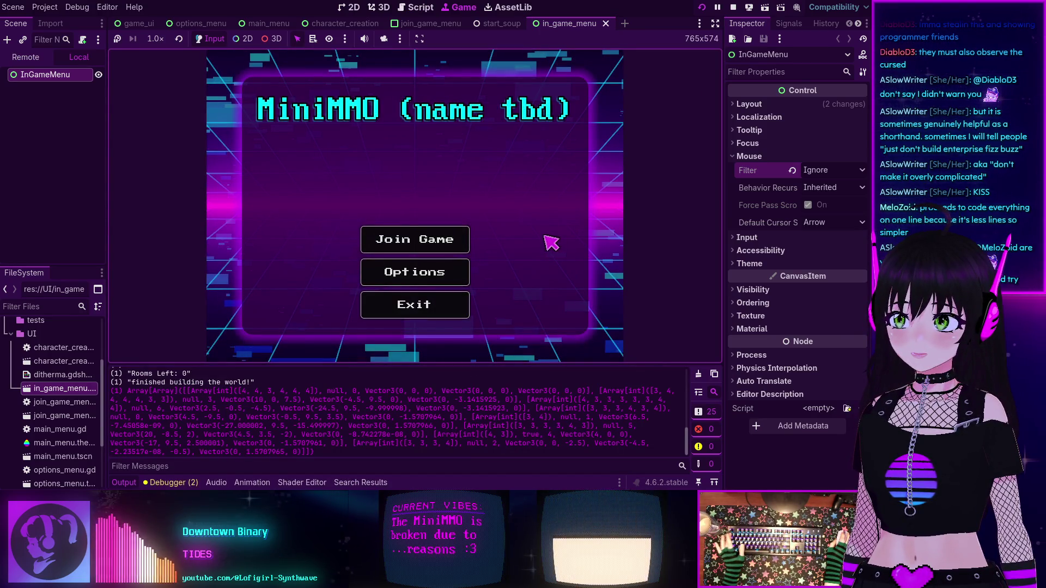
- Glance at the debugger's error list, then return the bottom panel to the Output log
click(170, 482)
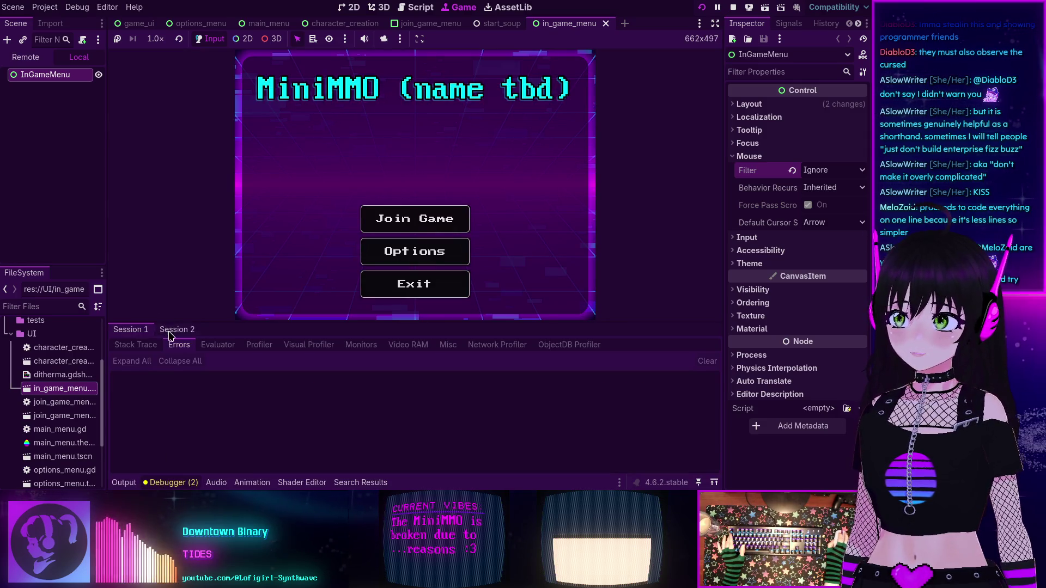
click(170, 483)
click(124, 482)
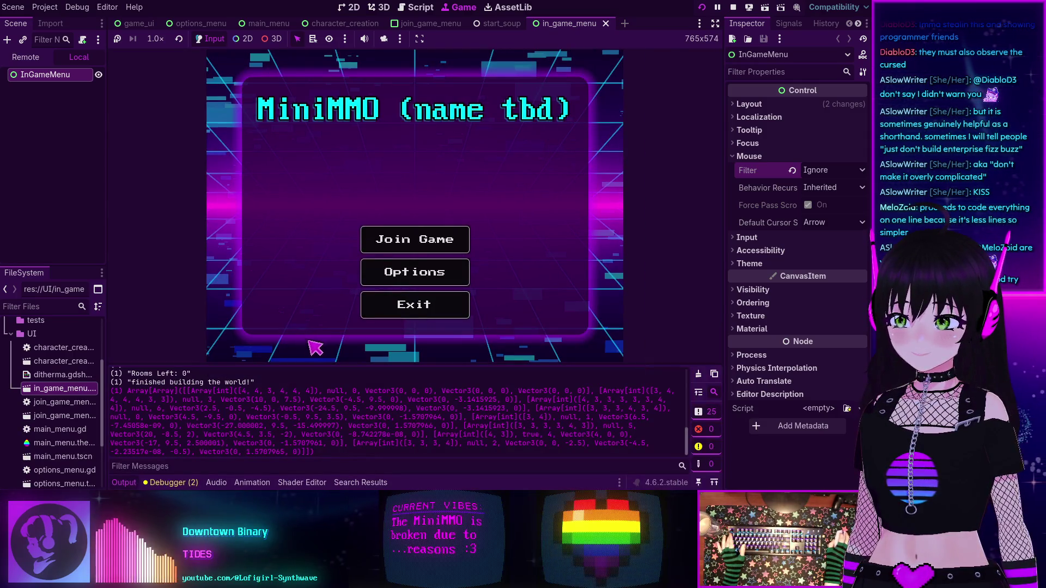
- Join the localhost game, submit the character, walk the cat into dungeon floor 1, then stop
click(379, 235)
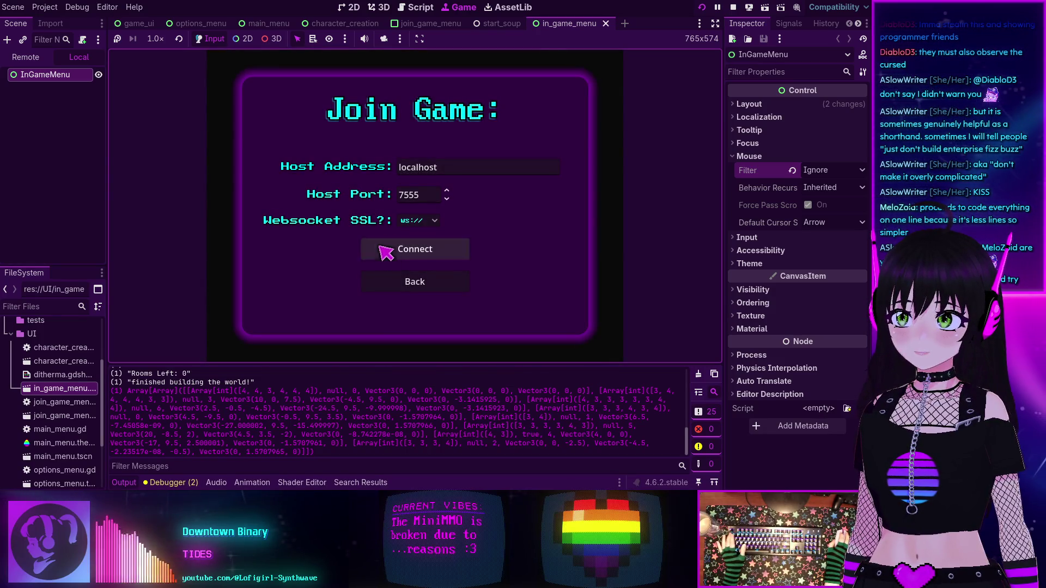
click(401, 283)
click(539, 312)
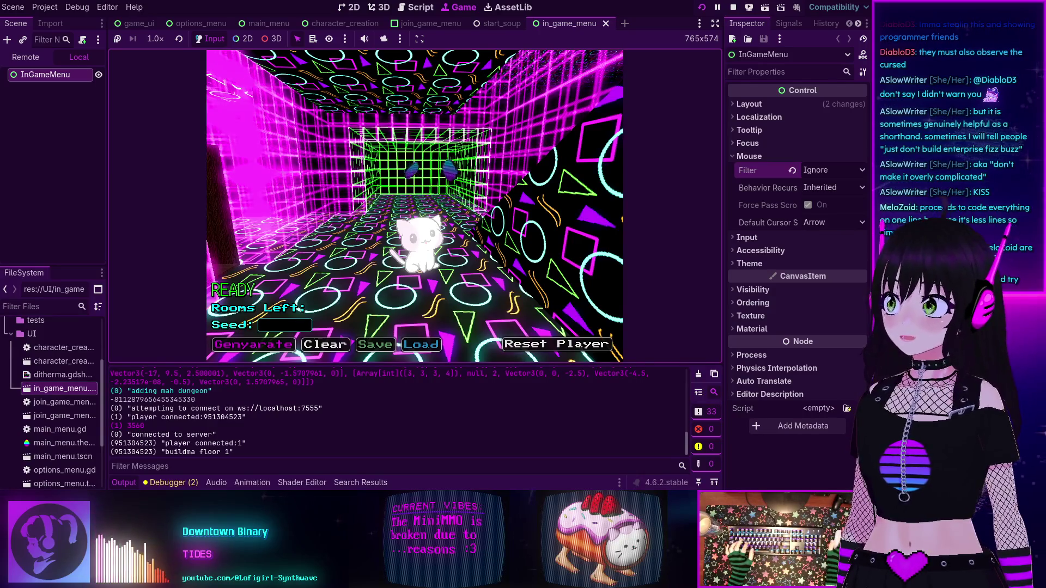
key(w)
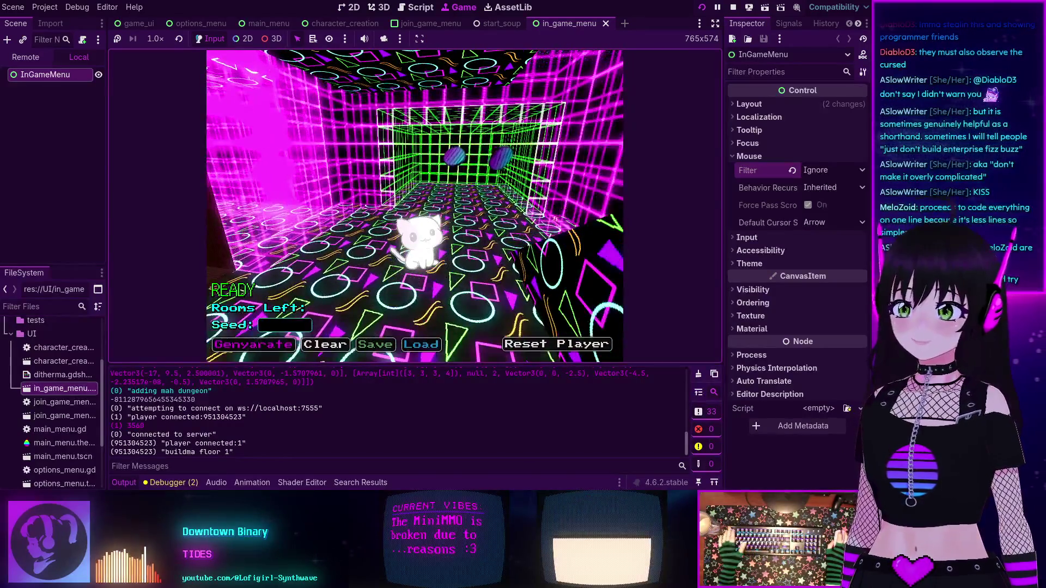
key(w)
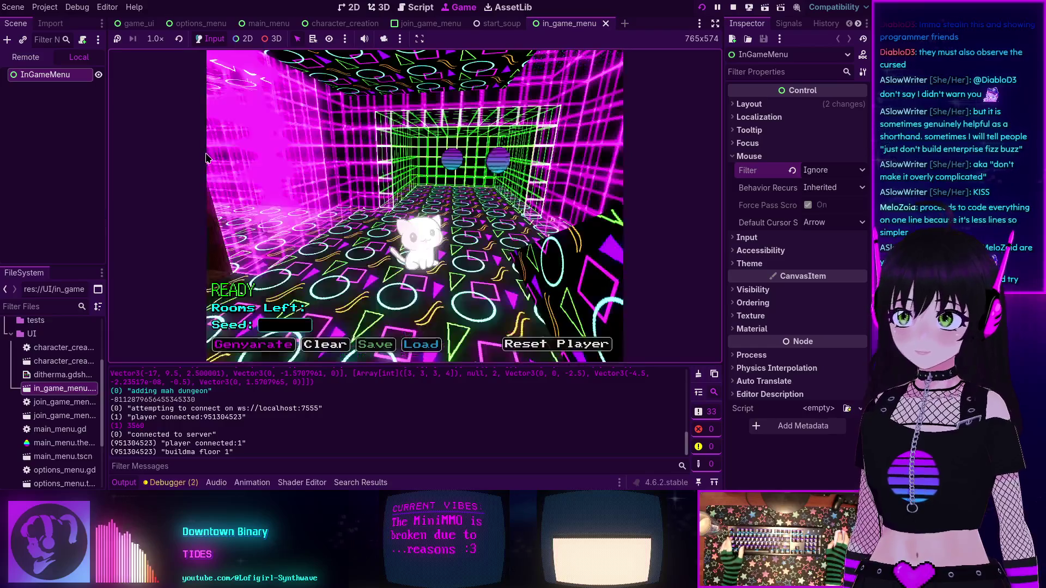
click(733, 7)
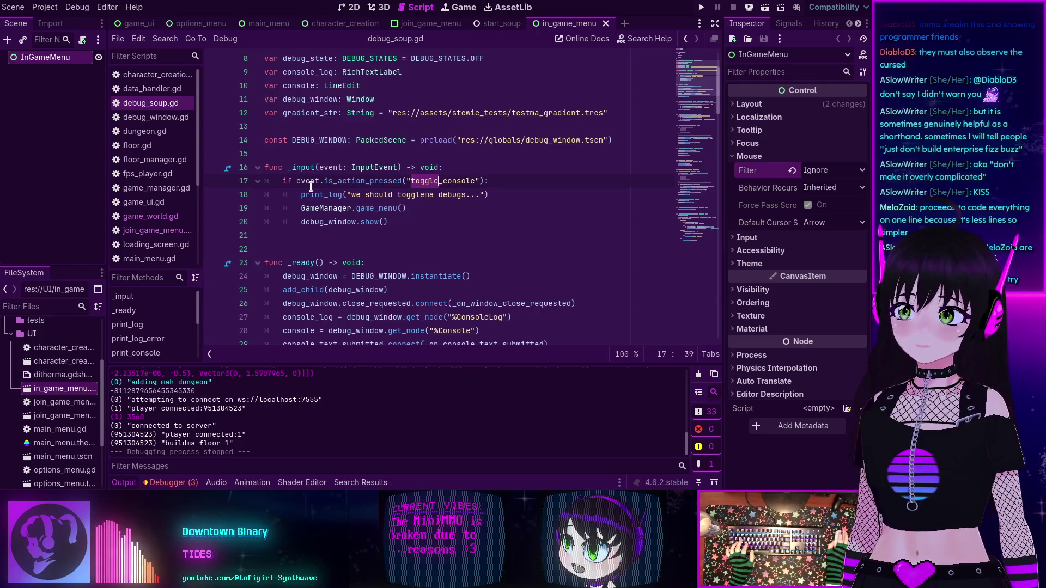
- Scroll through debug_soup.gd and bring up the Project menu
scroll(327, 178, up, 2)
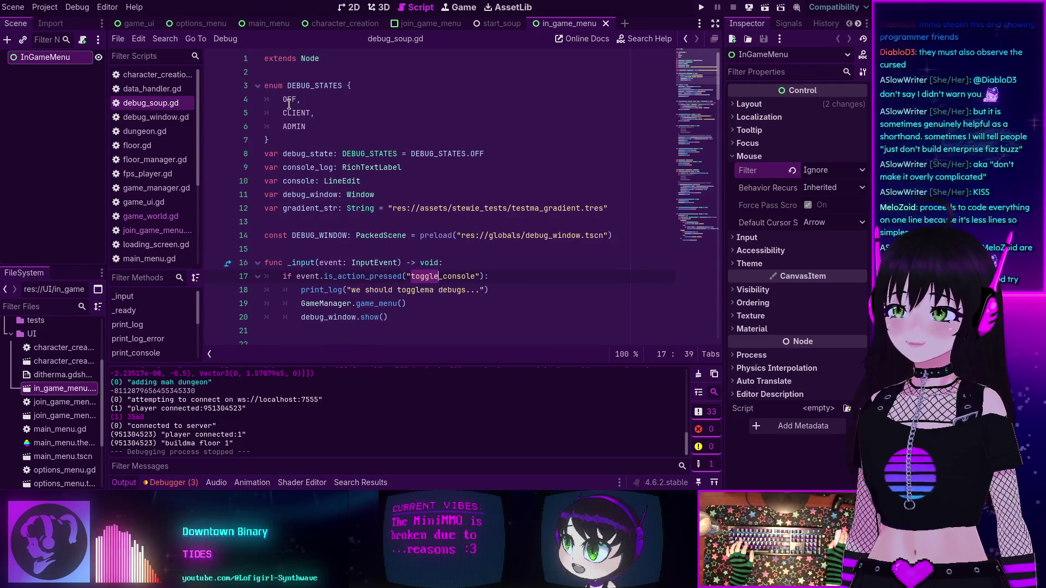
scroll(275, 200, down, 1)
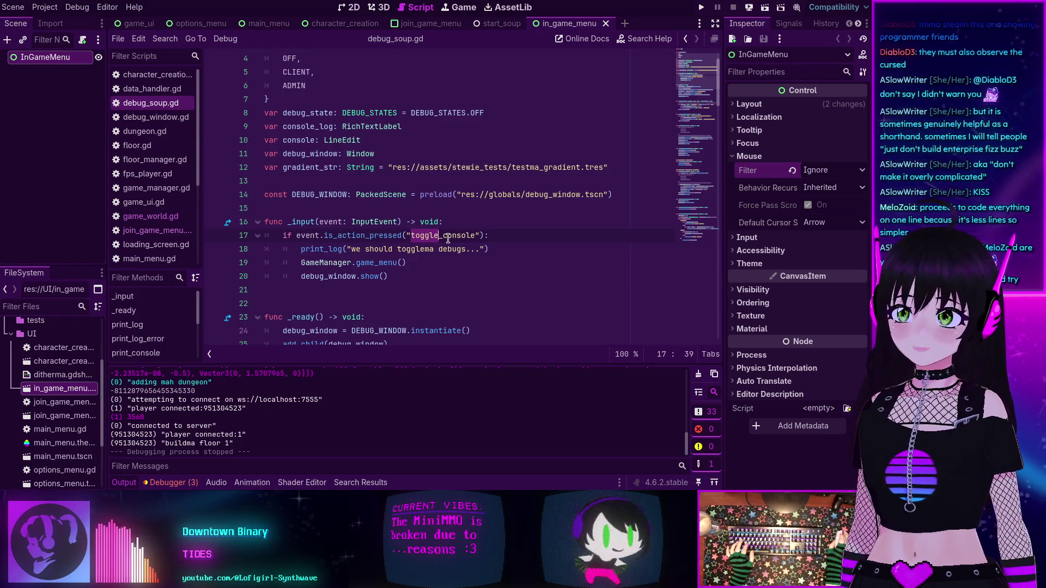
click(47, 6)
- Browse the Input Map in Project Settings, close it, and show the debugger's Errors list
click(54, 18)
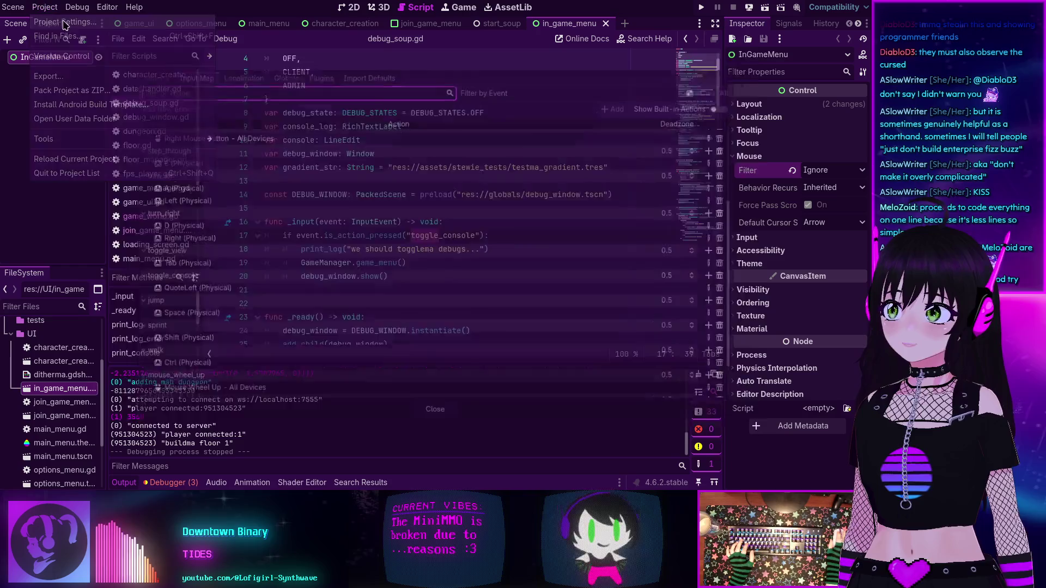
scroll(170, 327, down, 5)
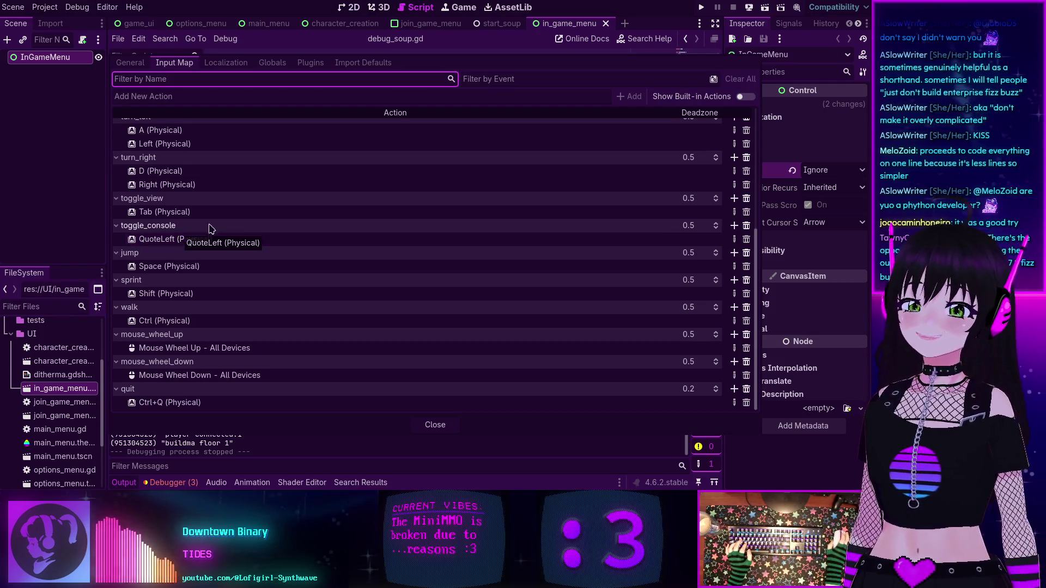
click(436, 425)
click(174, 482)
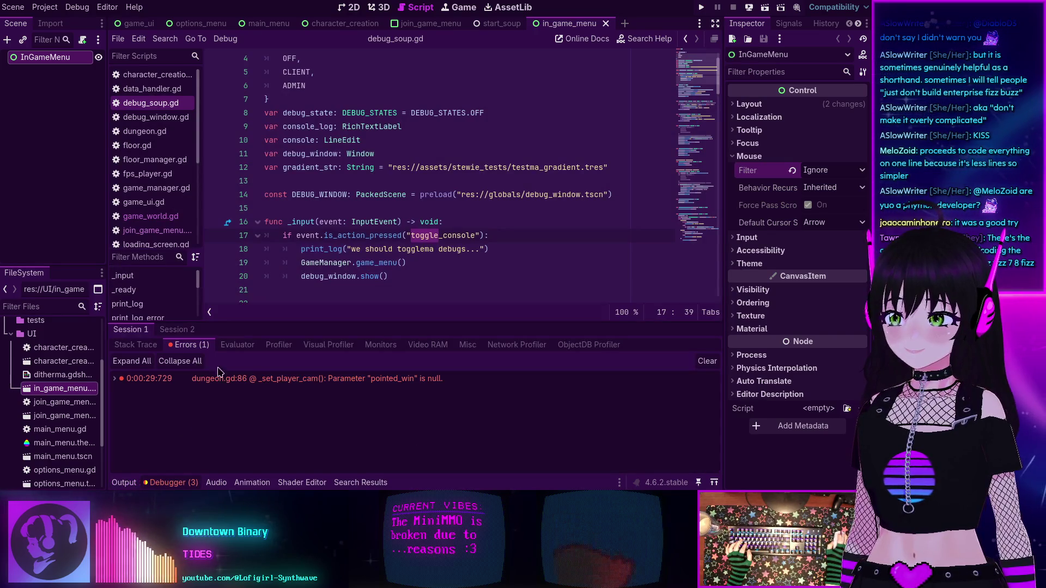
- Double-click the pointed_win error to jump to dungeon.gd line 86
mouse_move(234, 385)
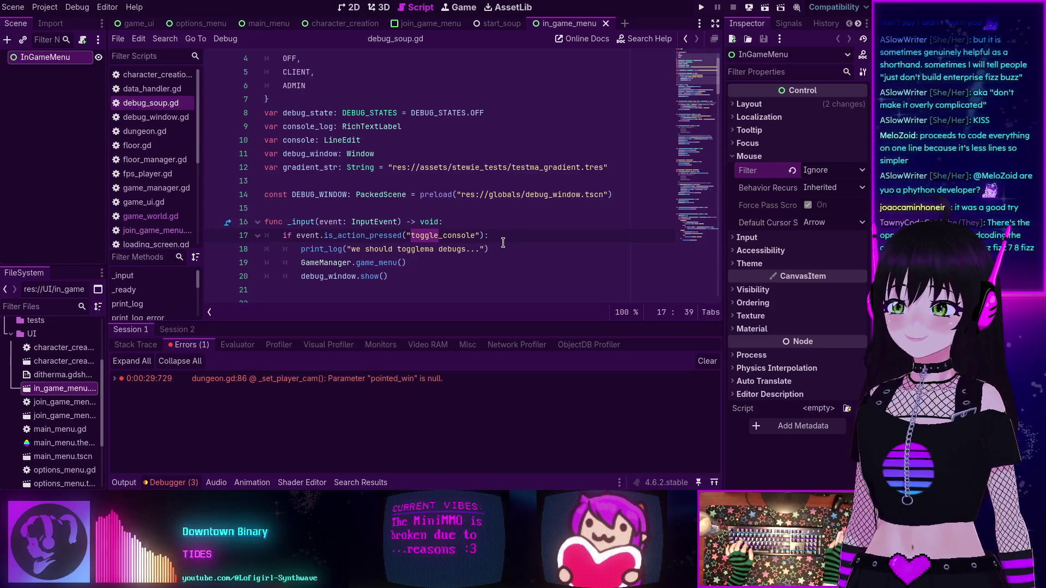
mouse_move(381, 379)
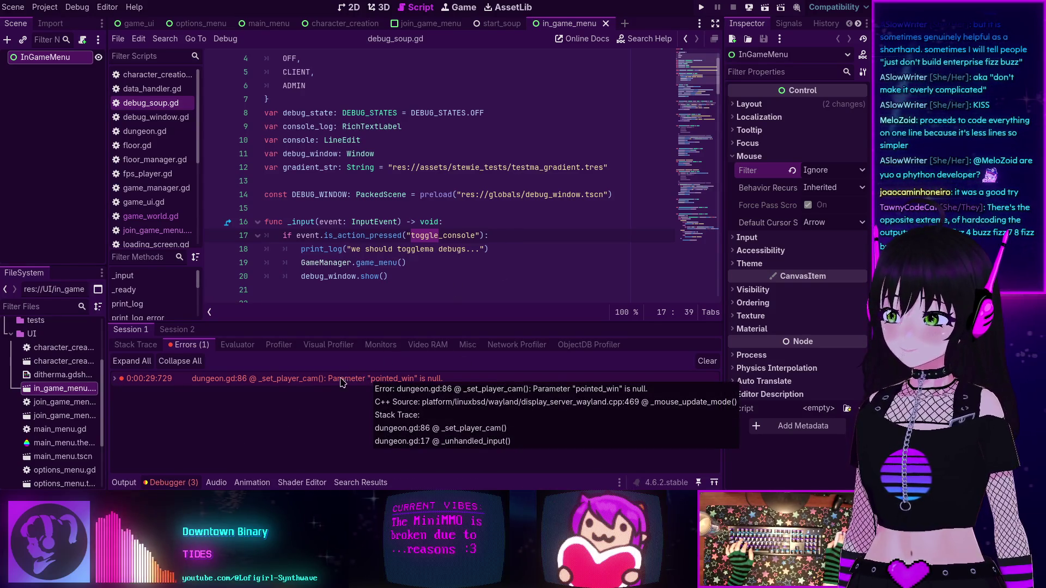
double_click(278, 379)
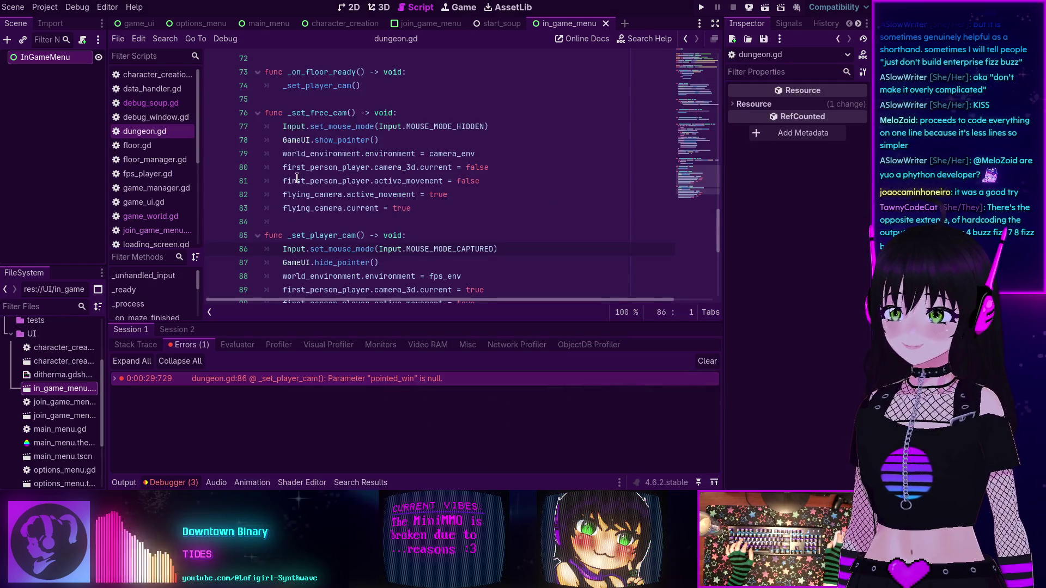
scroll(346, 212, down, 2)
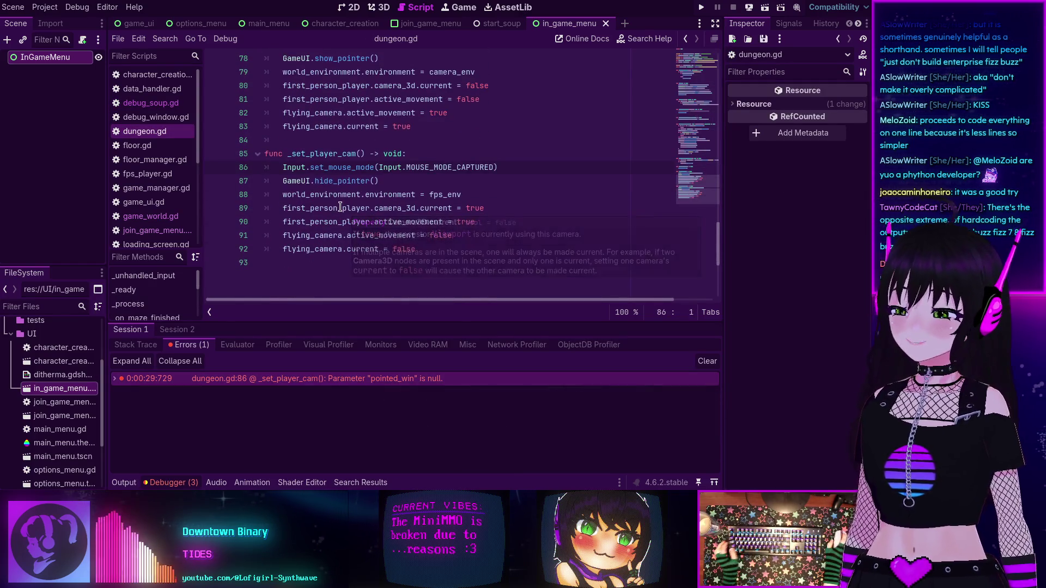
mouse_move(341, 207)
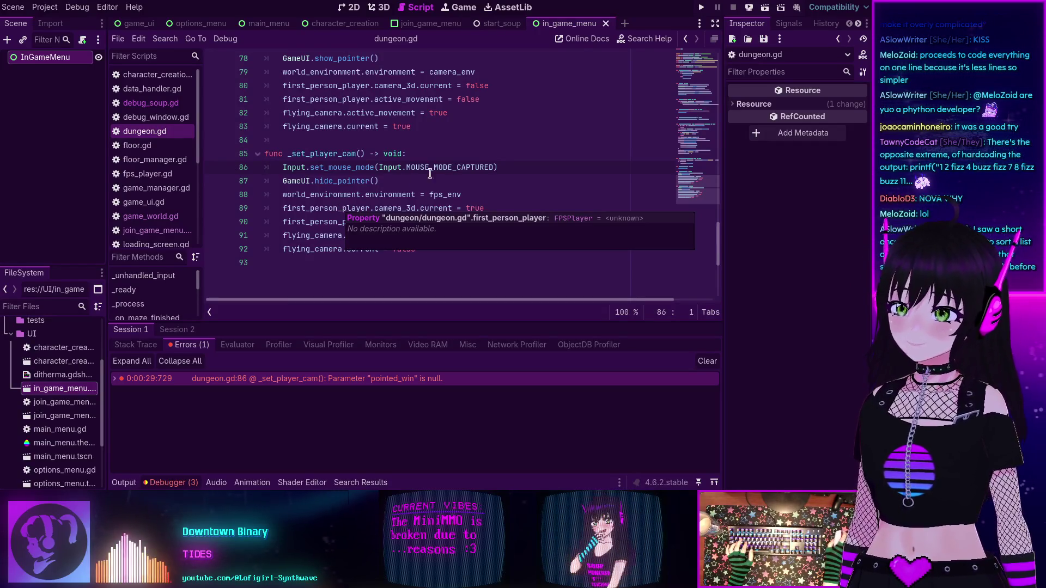
mouse_move(349, 383)
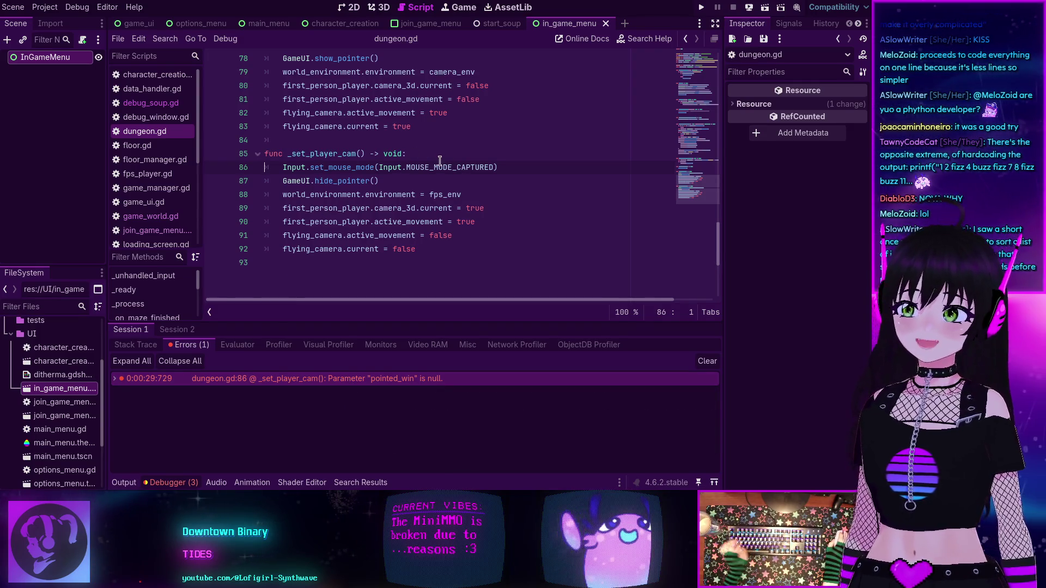
mouse_move(437, 161)
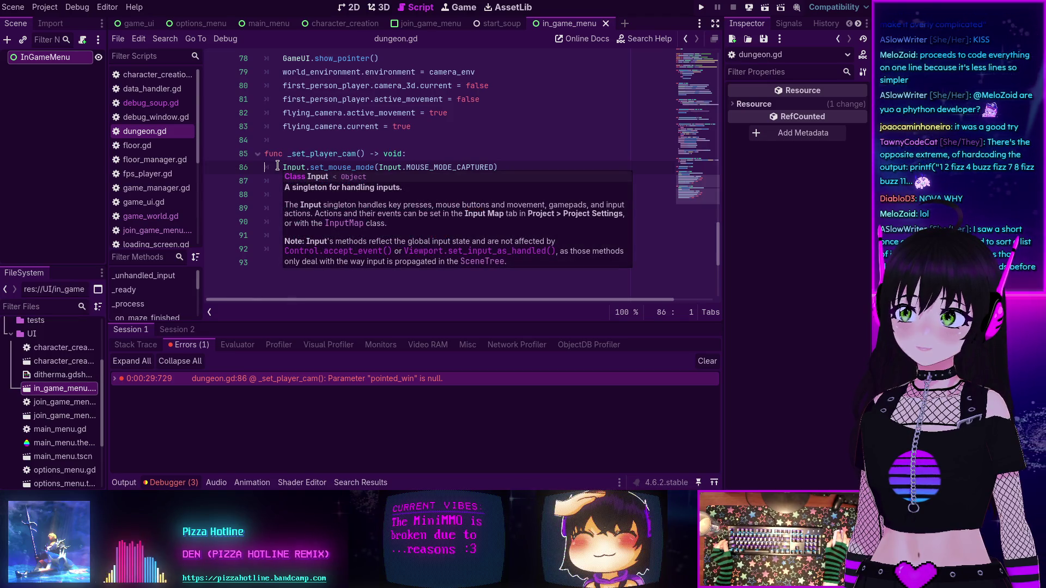
- Add # before Input.set_mouse_mode on dungeon.gd line 86, then switch to GitHub issue #116232
click(277, 166)
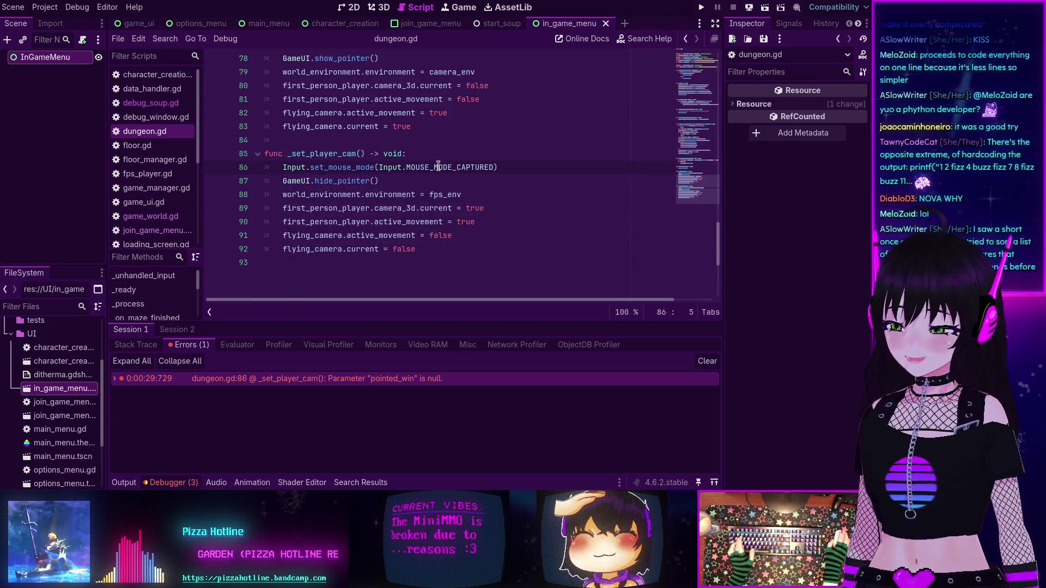
text(#)
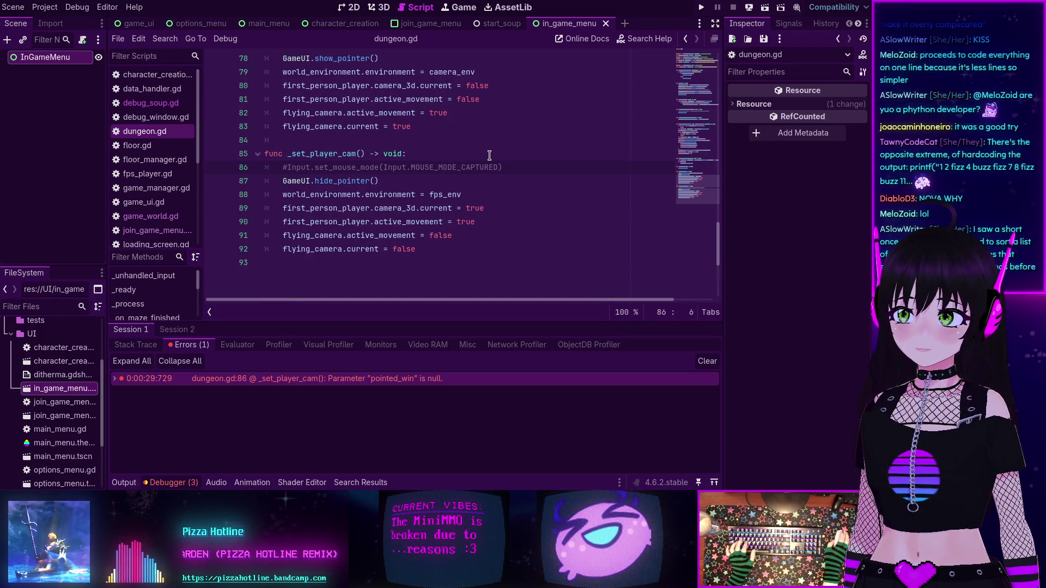
scroll(489, 156, up, 3)
scroll(489, 156, down, 2)
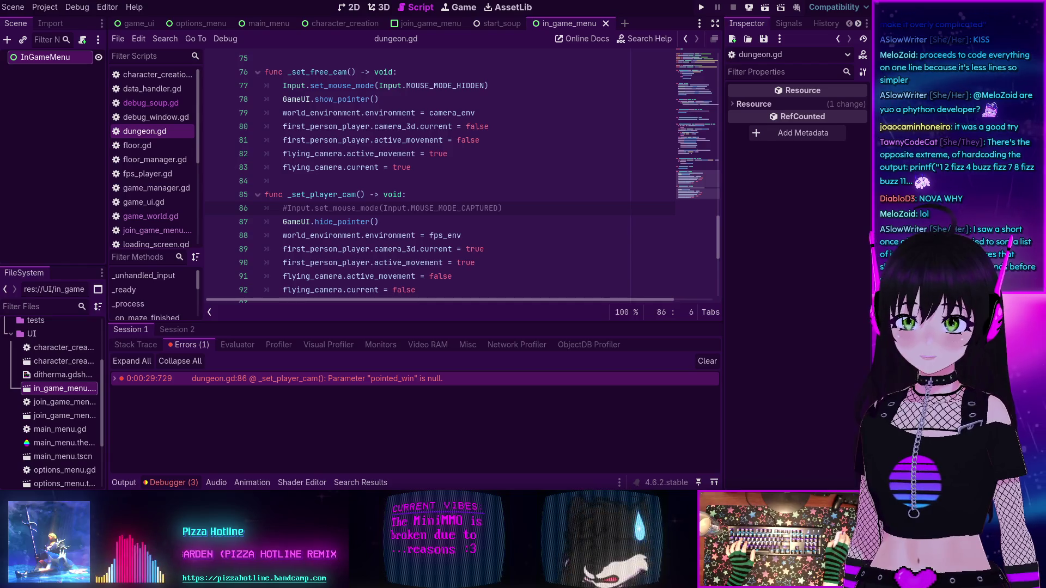
key(alt+Tab)
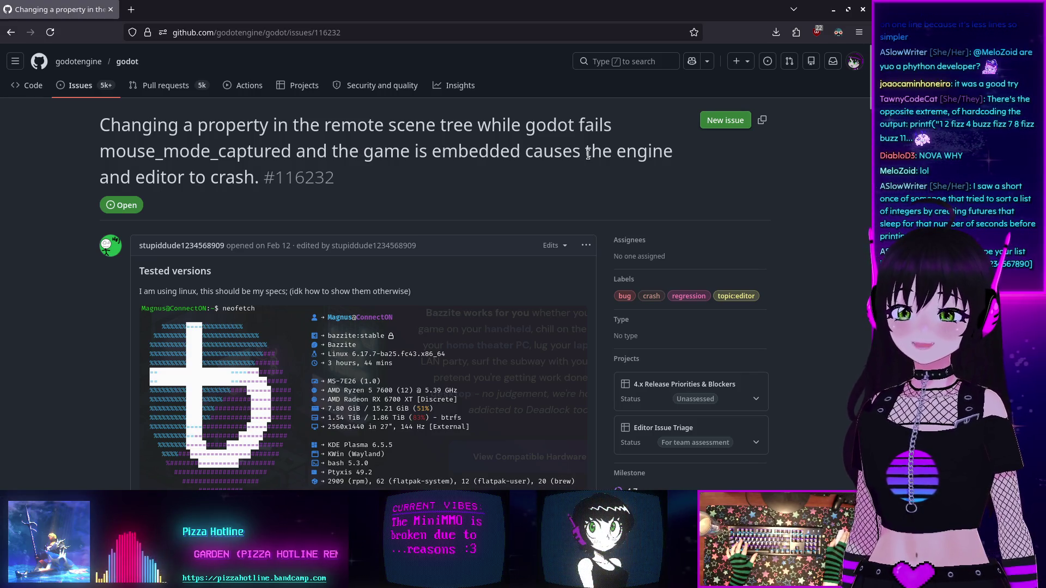
- Scroll through issue #116232's reproduction steps and videos, then go back to Godot
scroll(151, 198, down, 5)
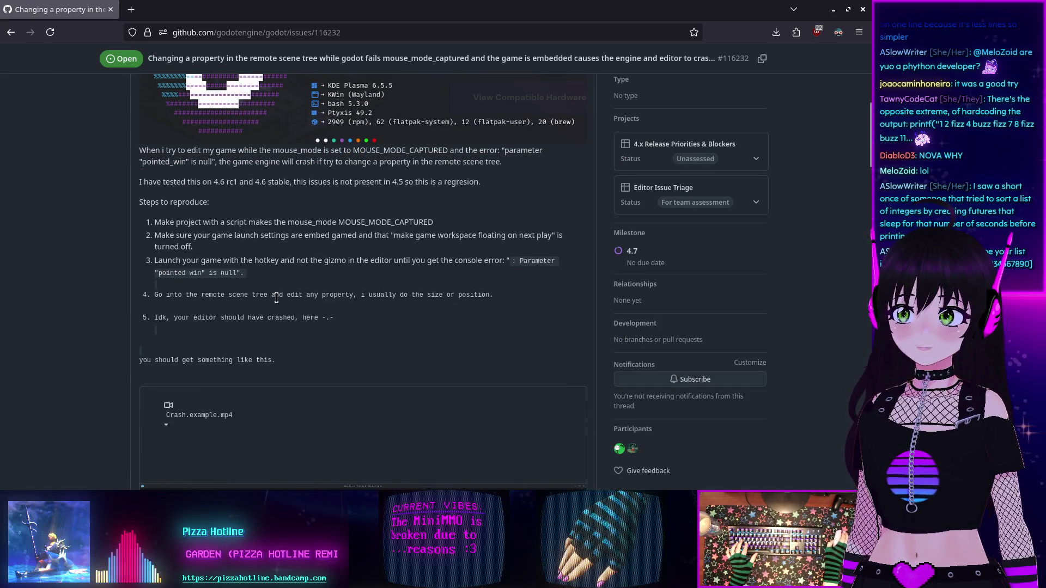
scroll(277, 298, down, 3)
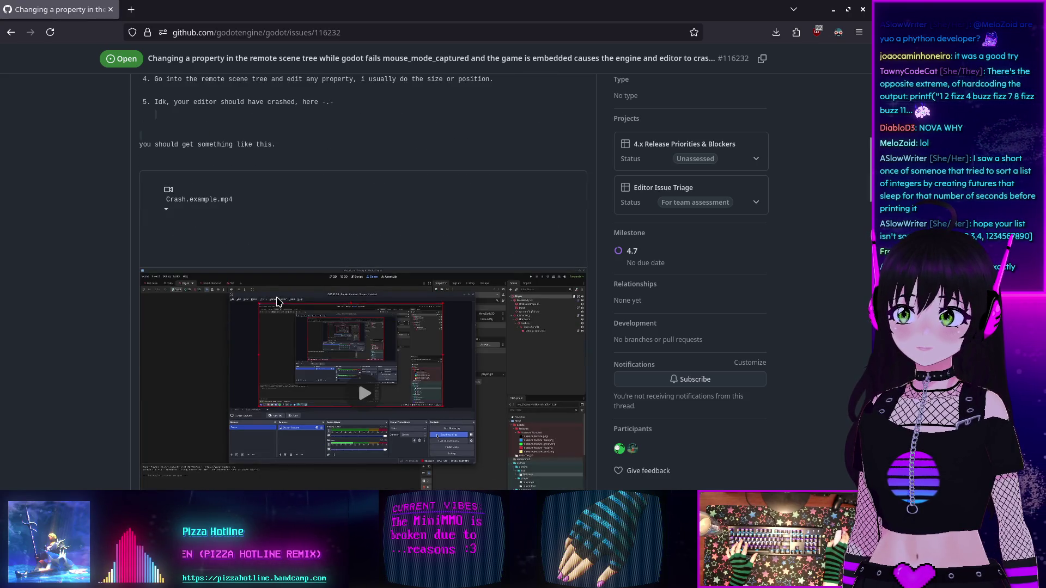
scroll(277, 299, up, 4)
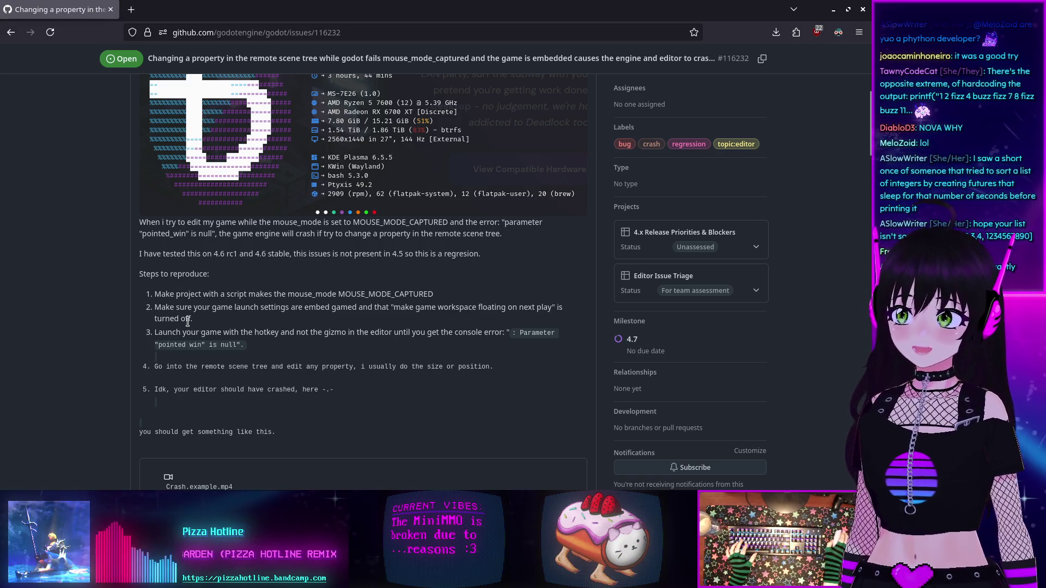
scroll(259, 318, down, 5)
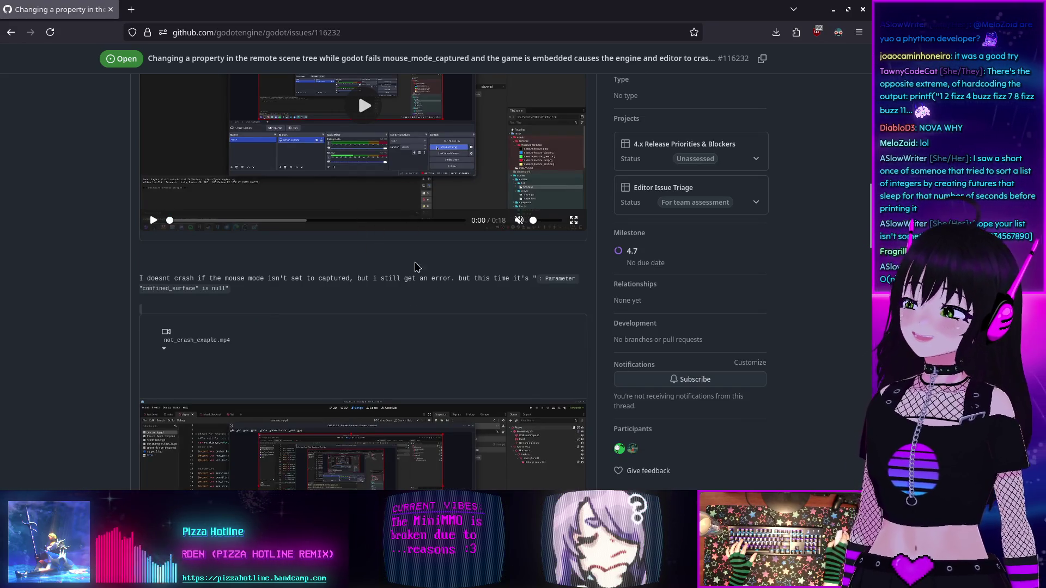
scroll(350, 301, down, 5)
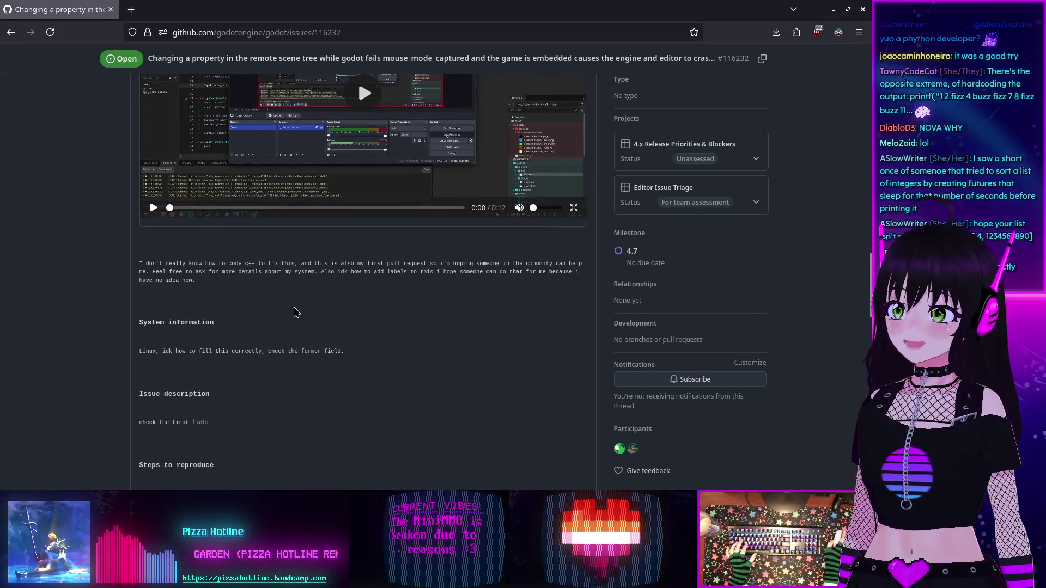
scroll(295, 312, up, 2)
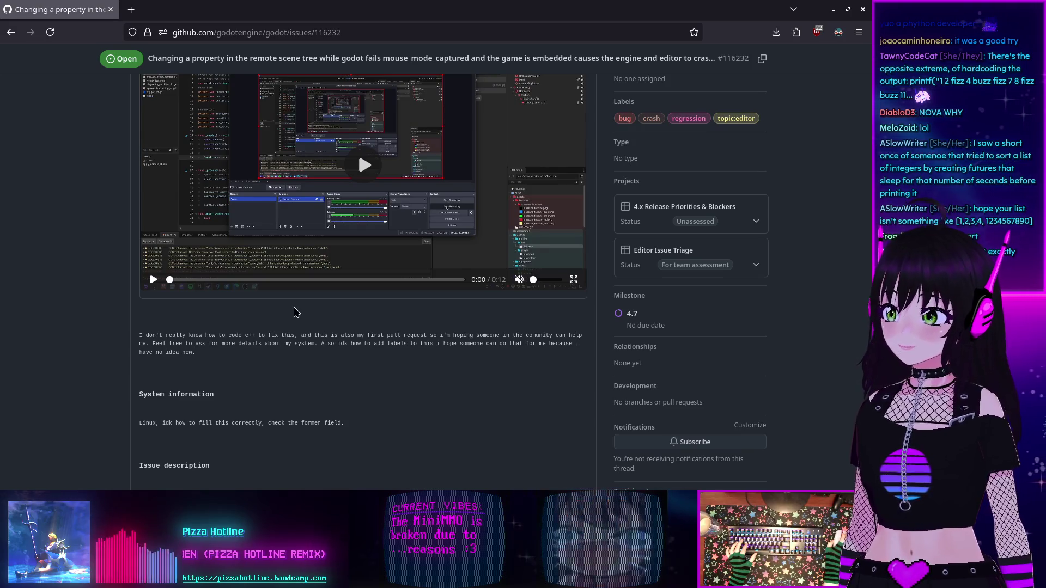
scroll(287, 322, down, 5)
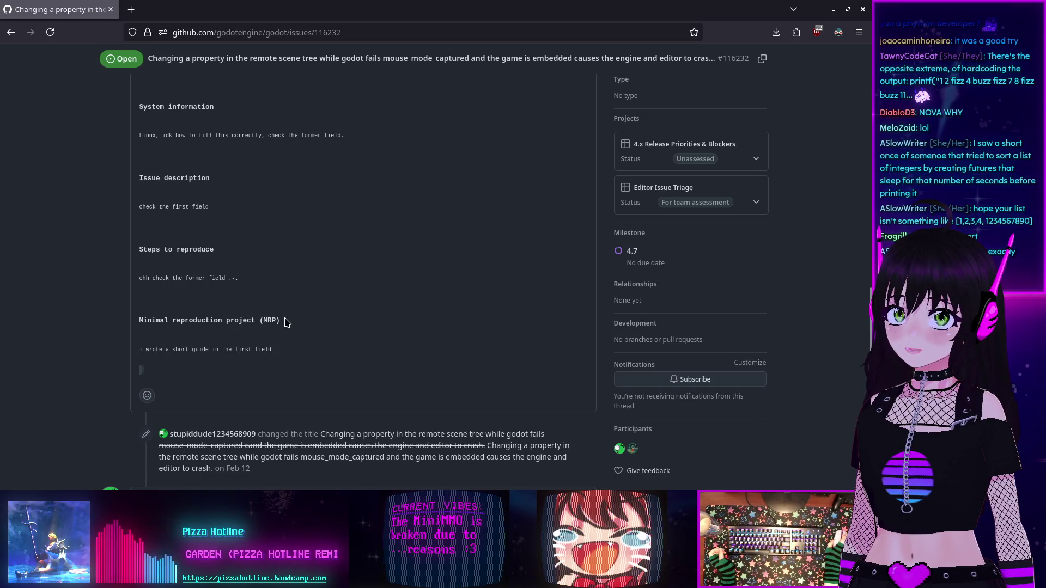
key(alt+Tab)
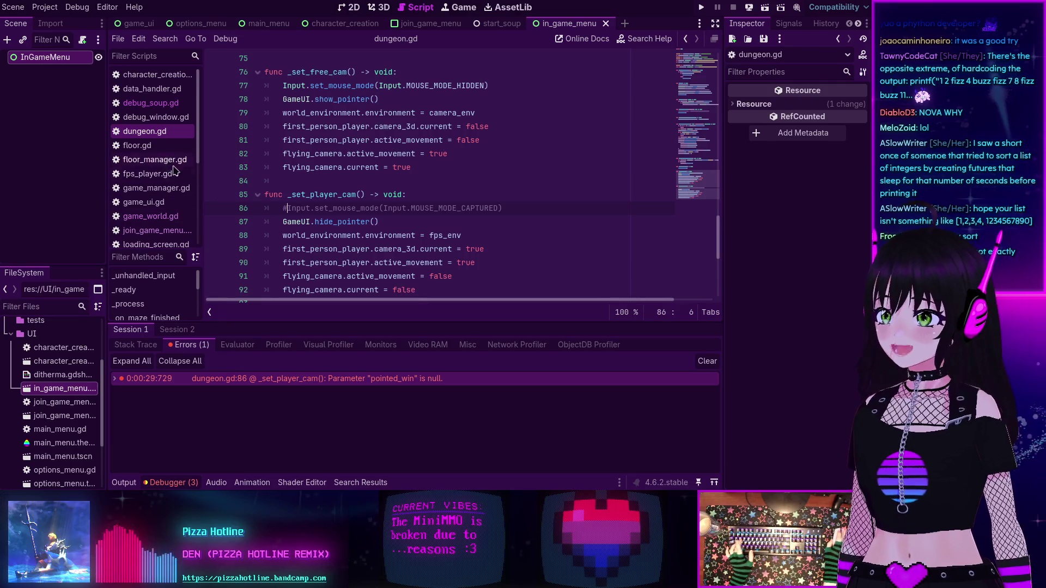
- Remove the # so Input.set_mouse_mode(Input.MOUSE_MODE_CAPTURED) is active again, and save dungeon.gd
key(BackSpace)
key(ctrl+s)
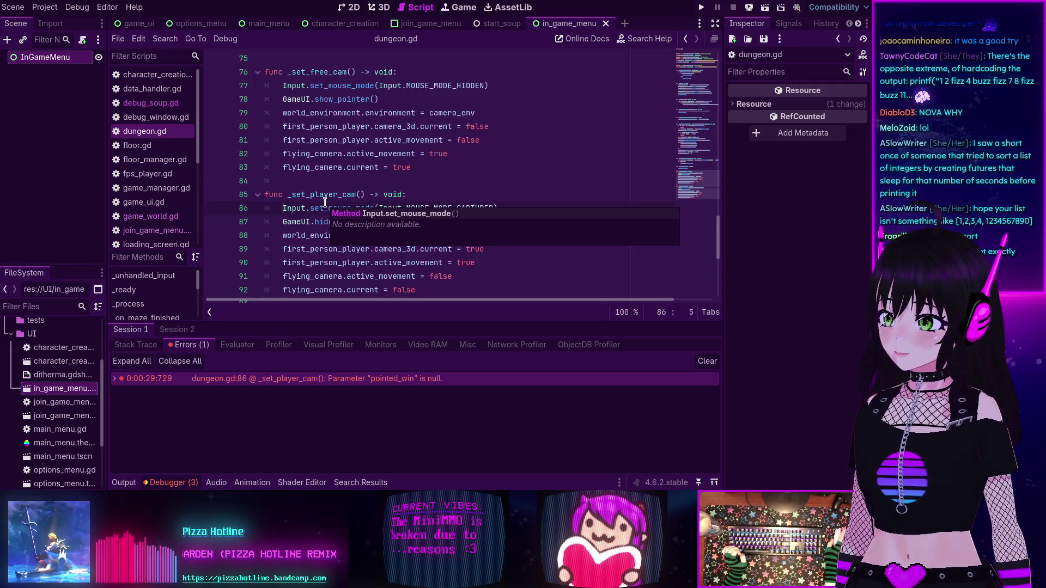
scroll(325, 202, down, 2)
scroll(317, 207, up, 1)
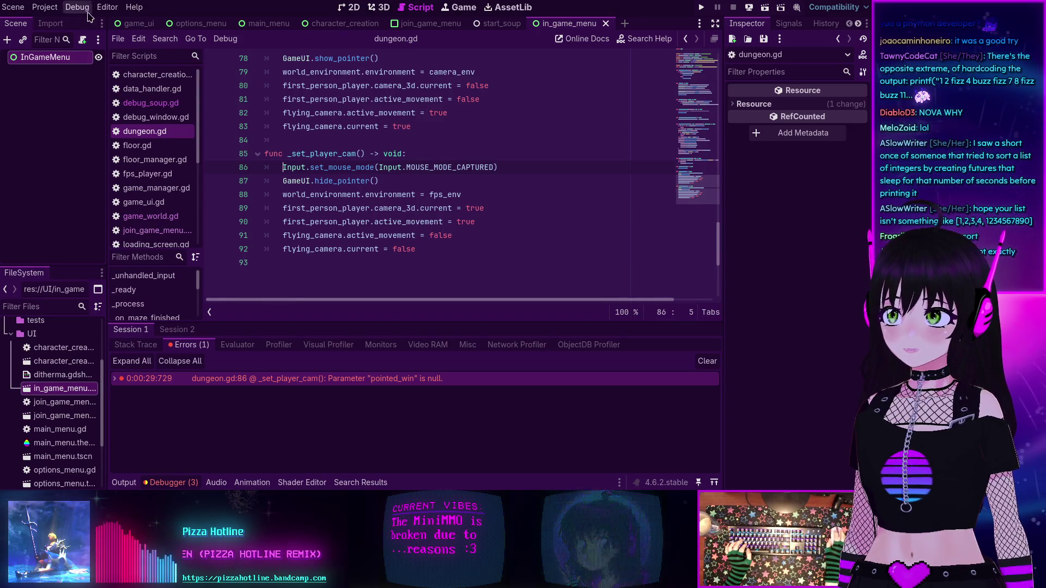
- Set Editor Settings' Run > Window Placement > Game Embed Mode to Disabled
click(108, 7)
click(110, 22)
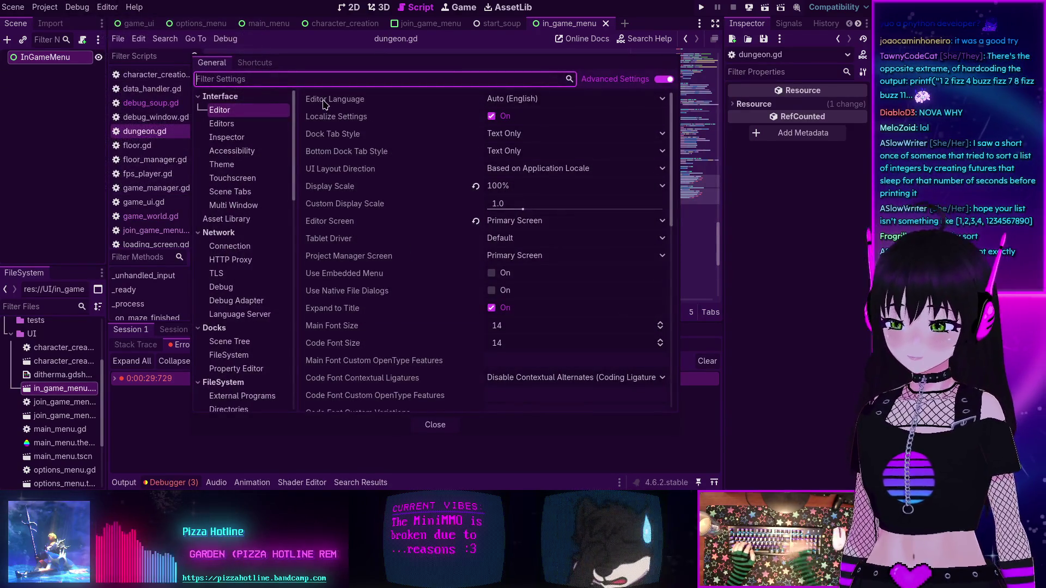
text(emb)
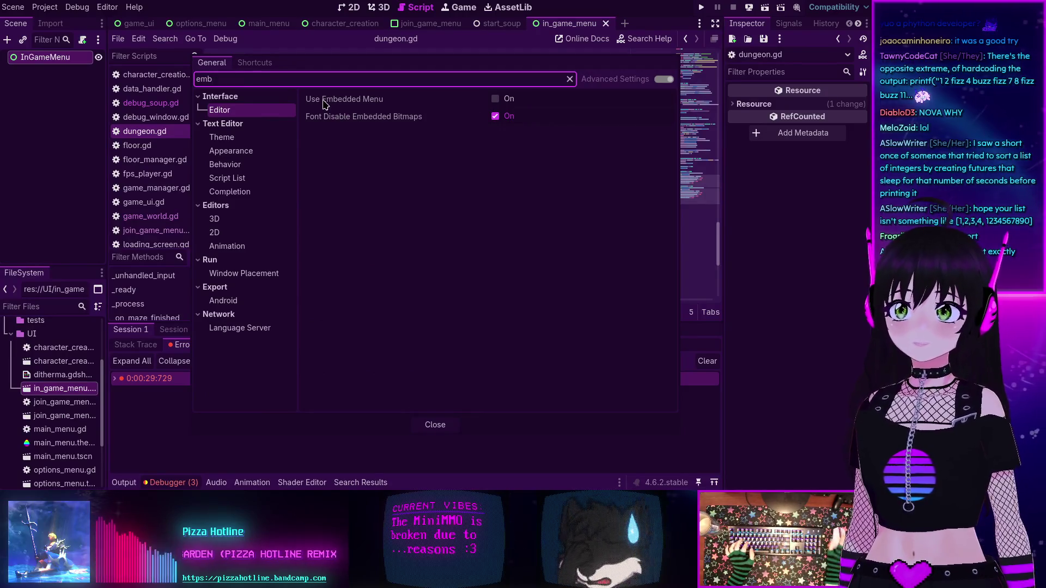
mouse_move(334, 101)
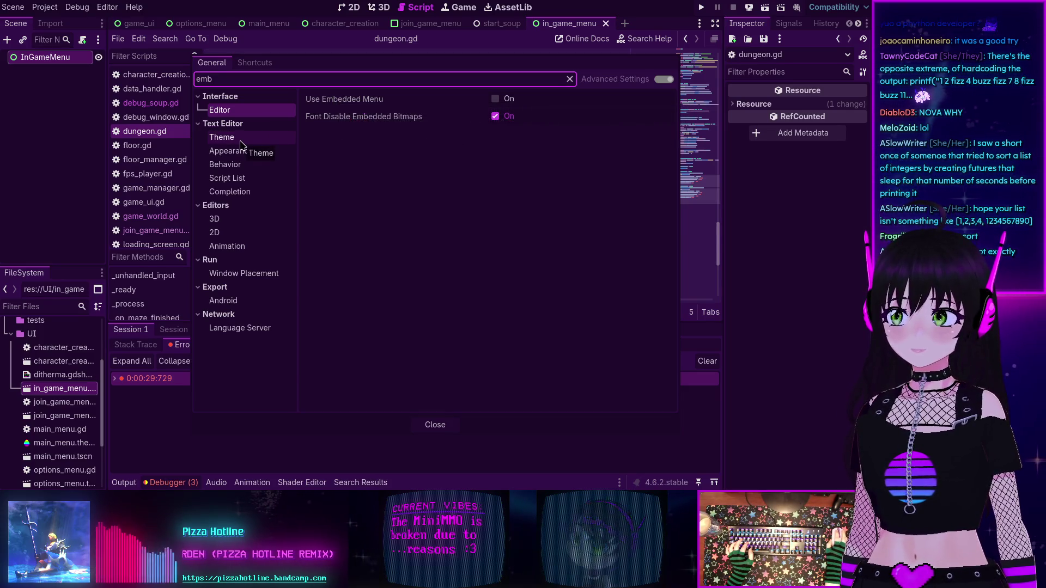
click(244, 273)
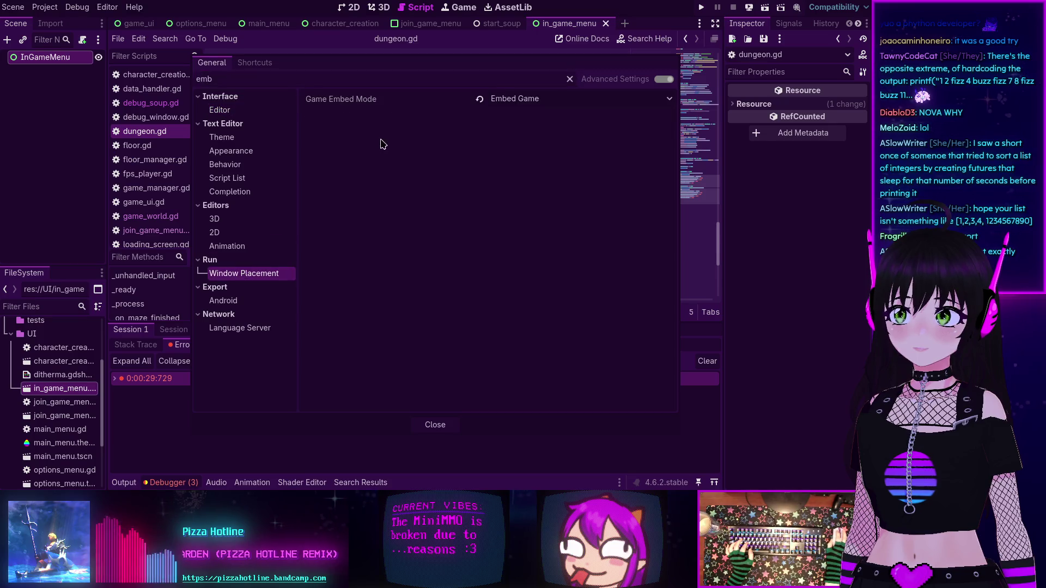
click(551, 103)
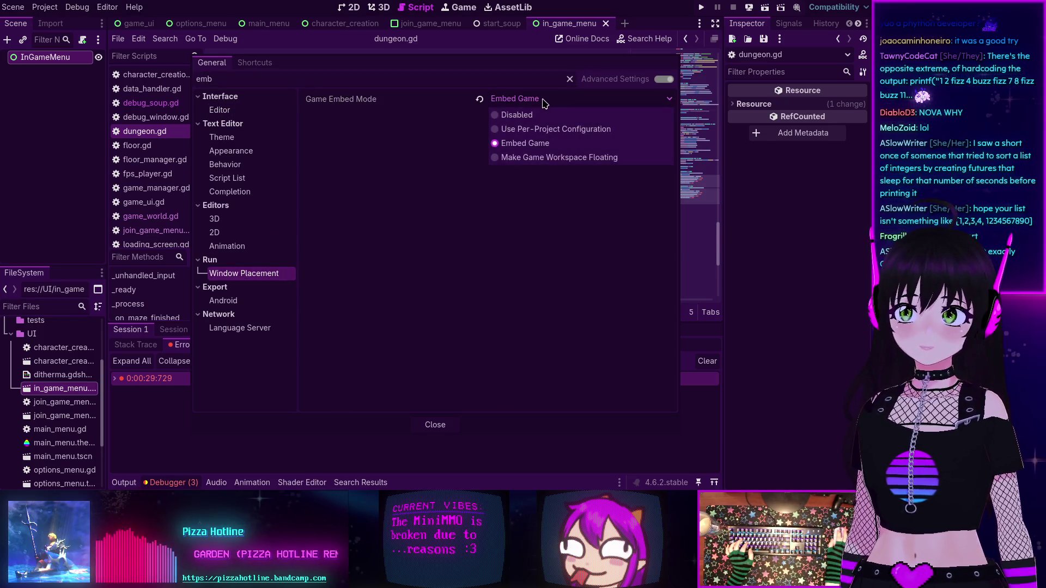
click(524, 116)
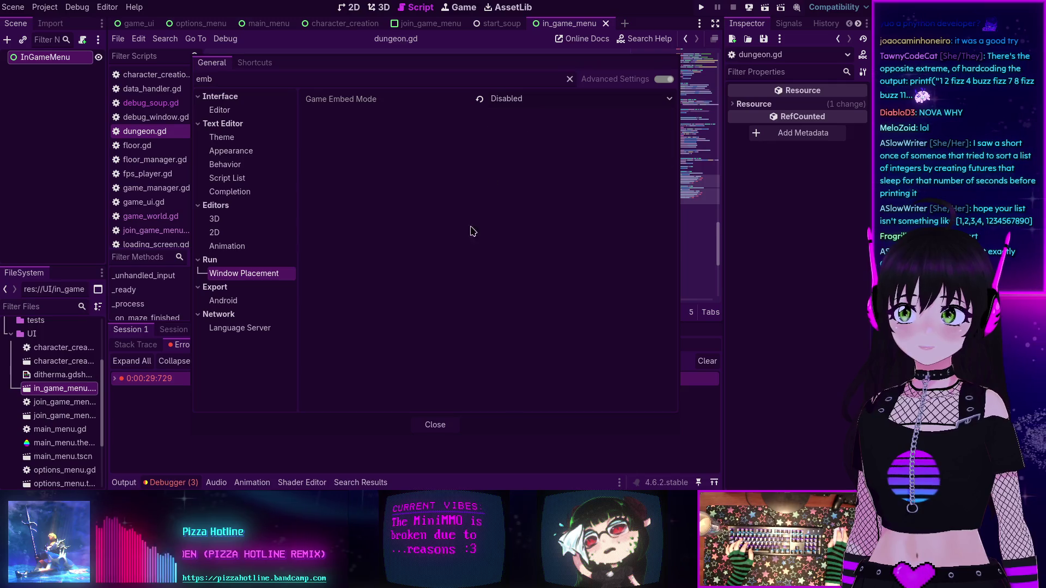
- Close Editor Settings, run the project with F5, then stop the game
click(444, 432)
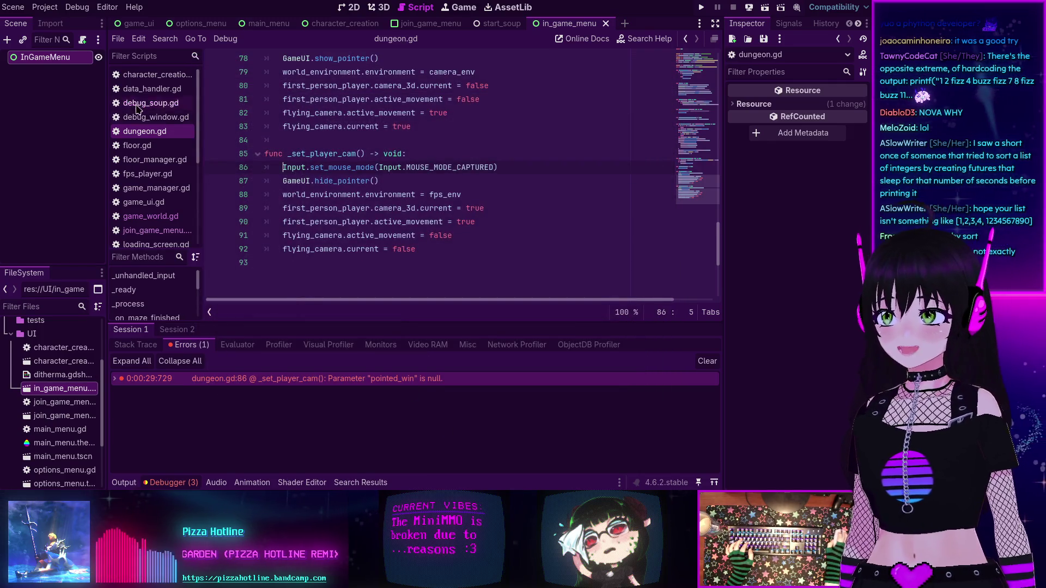
key(F5)
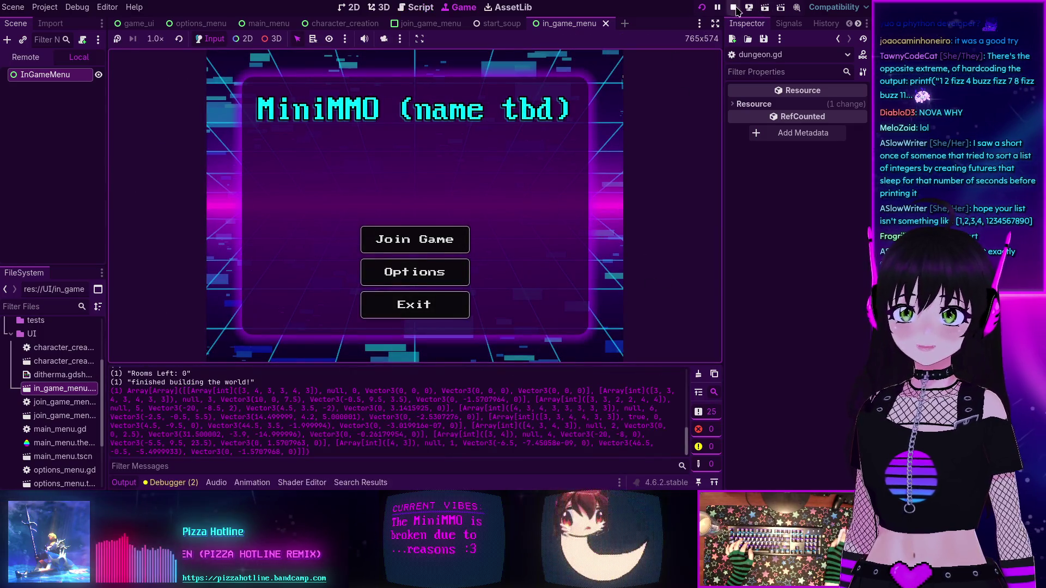
click(733, 7)
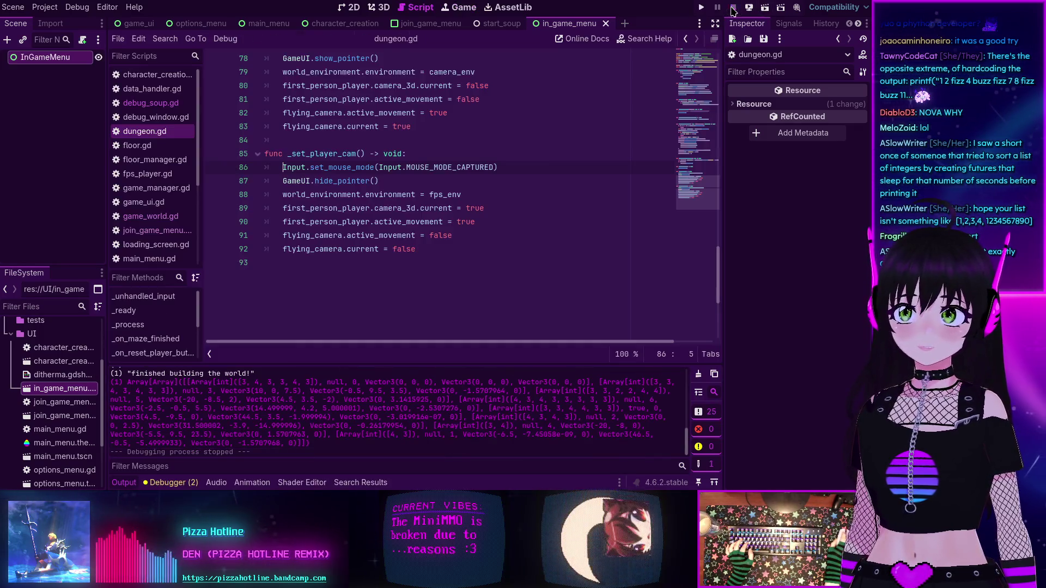
click(107, 7)
click(139, 21)
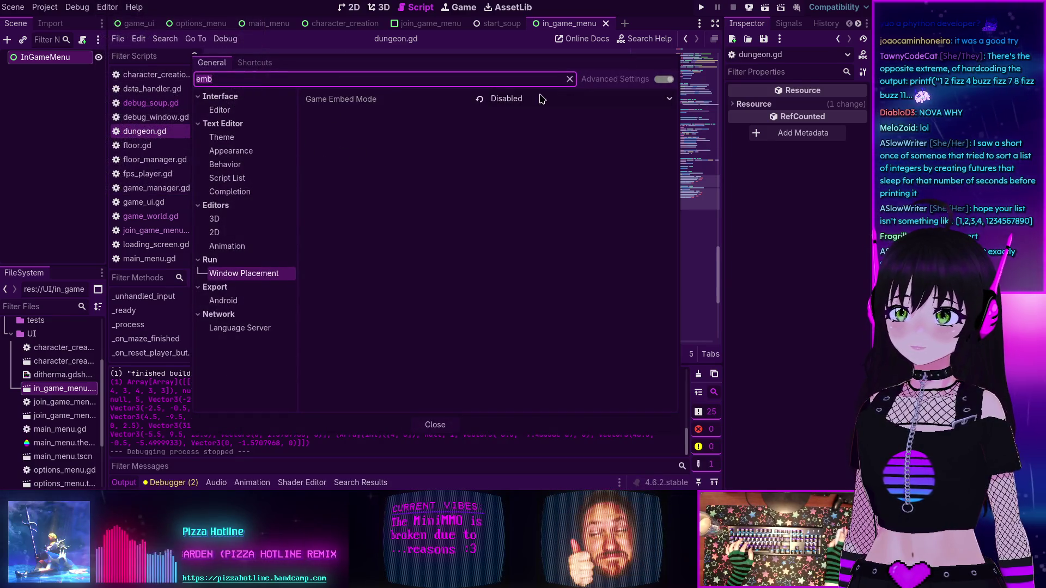
mouse_move(387, 104)
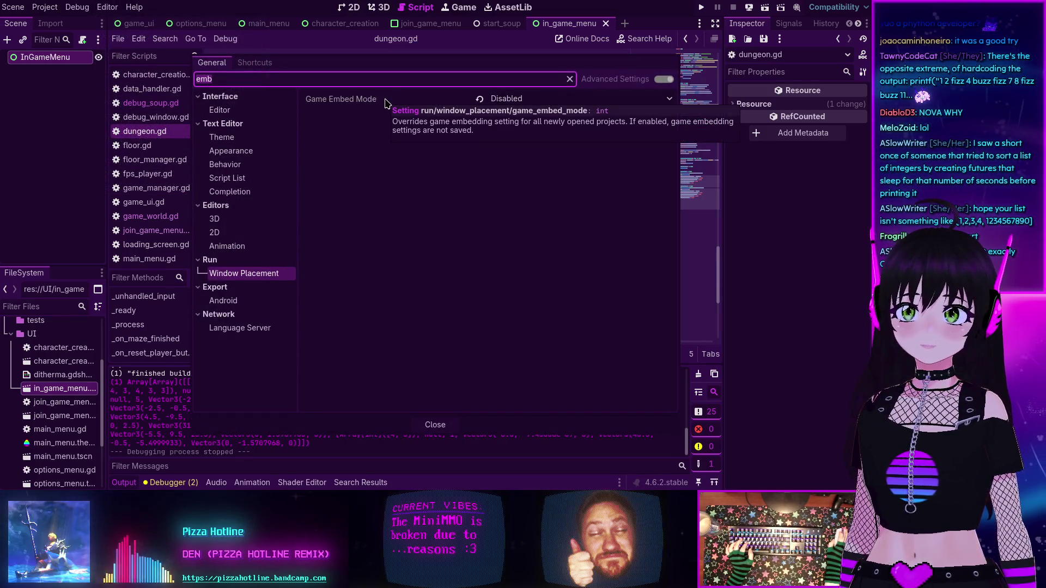
click(570, 79)
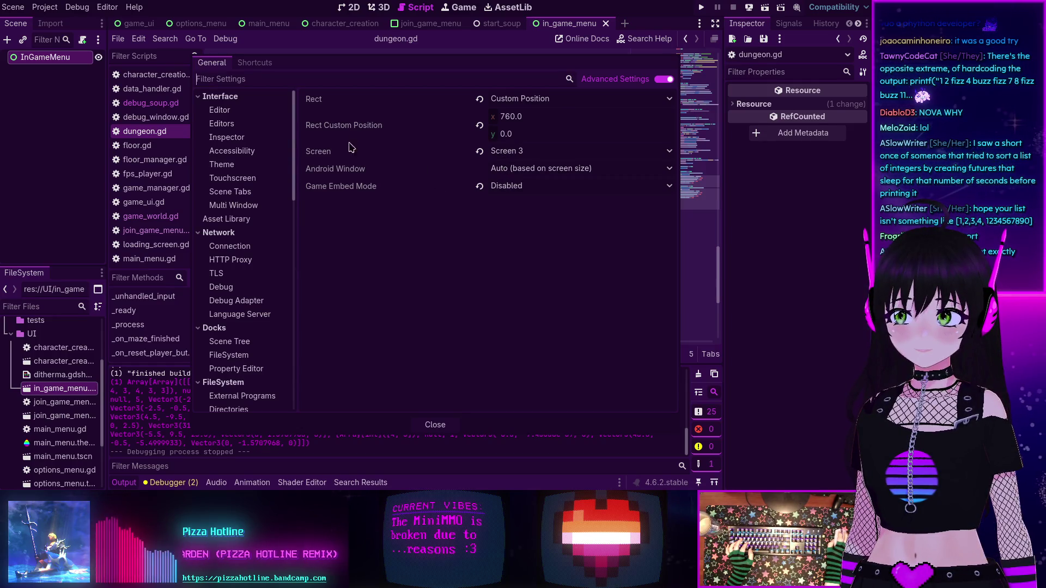
scroll(247, 201, down, 10)
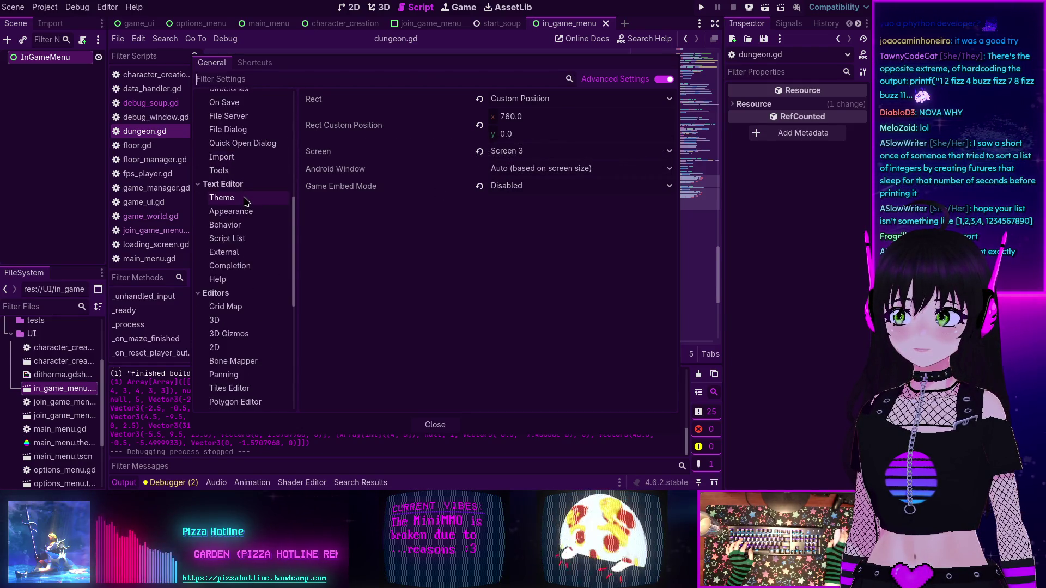
scroll(247, 201, down, 5)
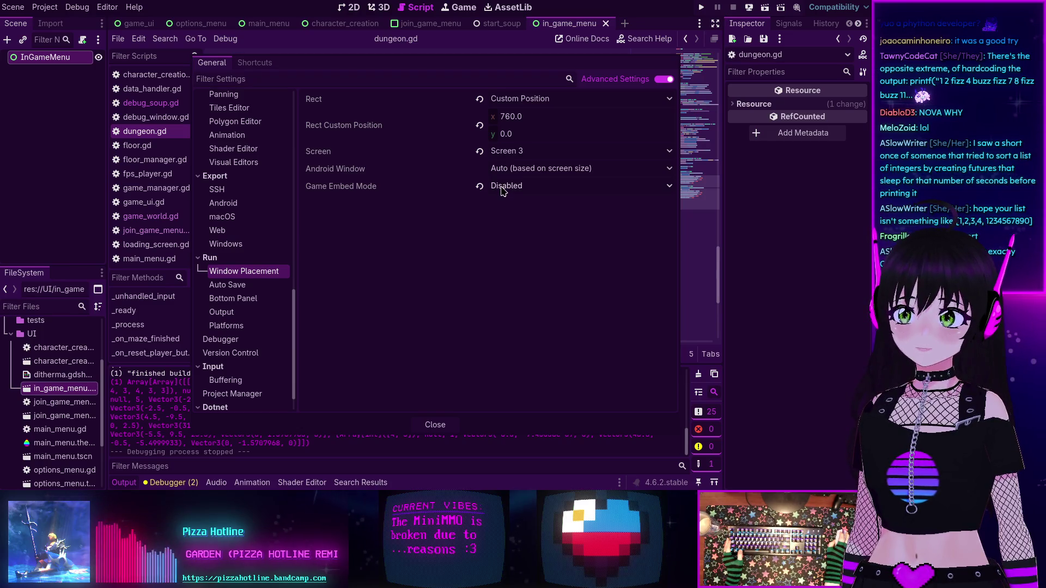
click(436, 424)
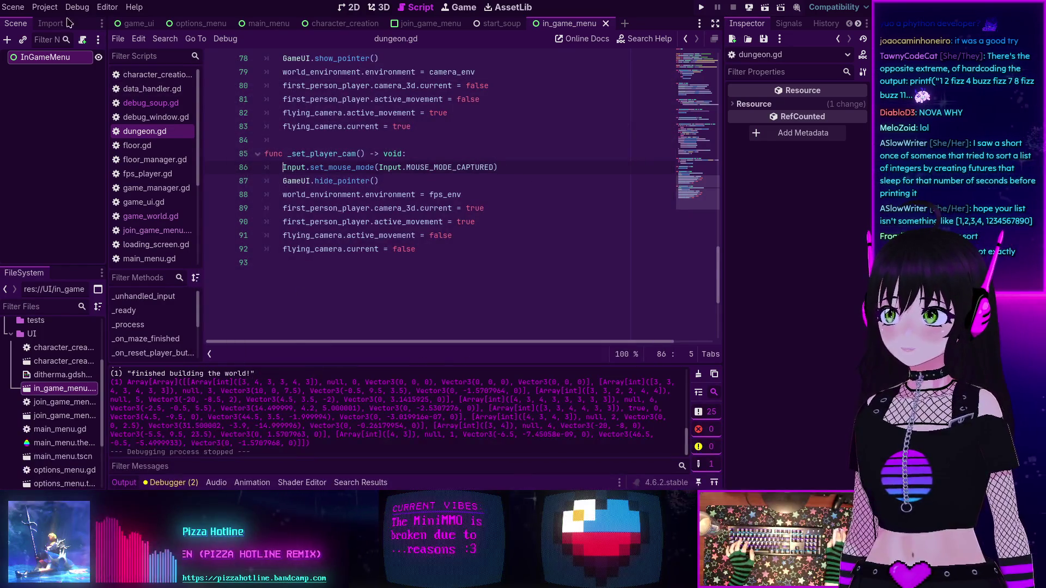
- In Project Settings > General > Display > Display Server, keep the Linux driver on default
click(41, 7)
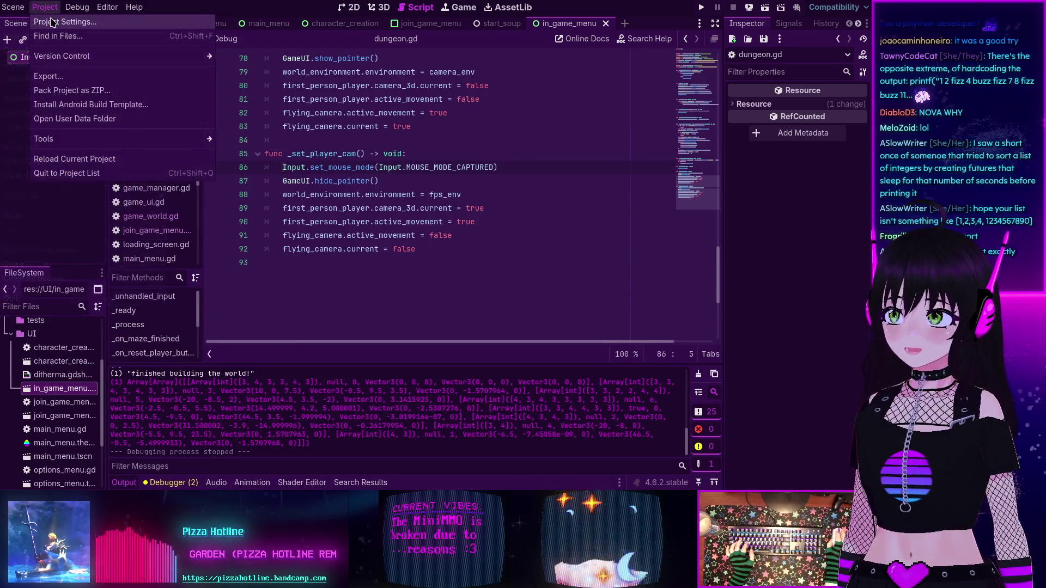
click(54, 20)
click(129, 62)
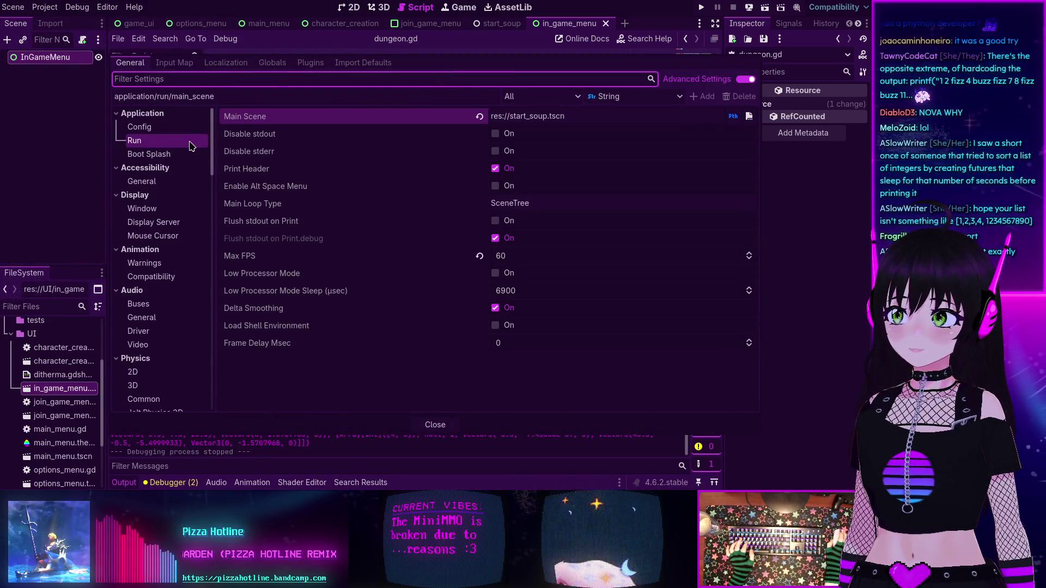
click(153, 221)
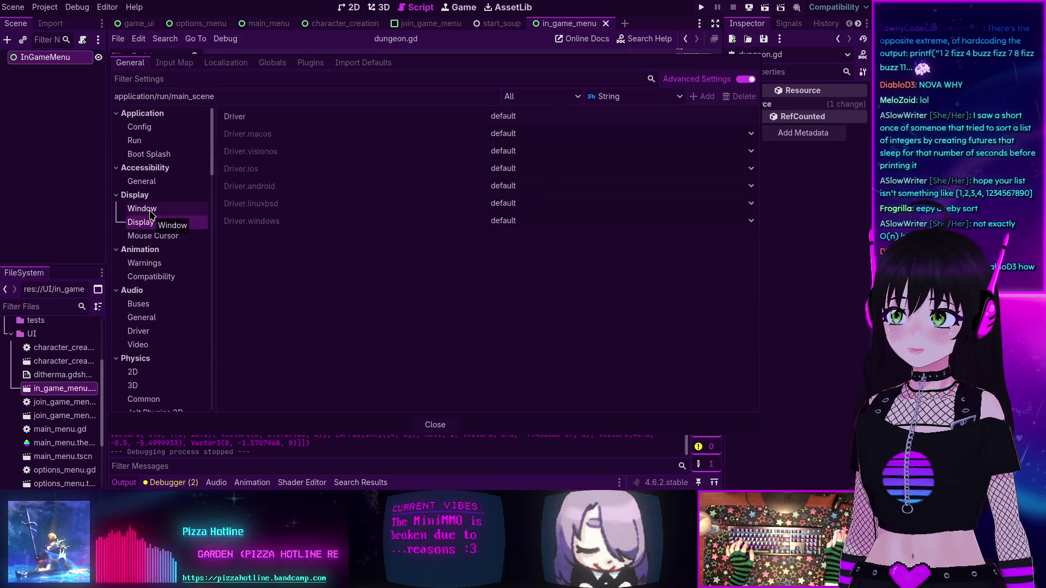
click(159, 208)
click(154, 222)
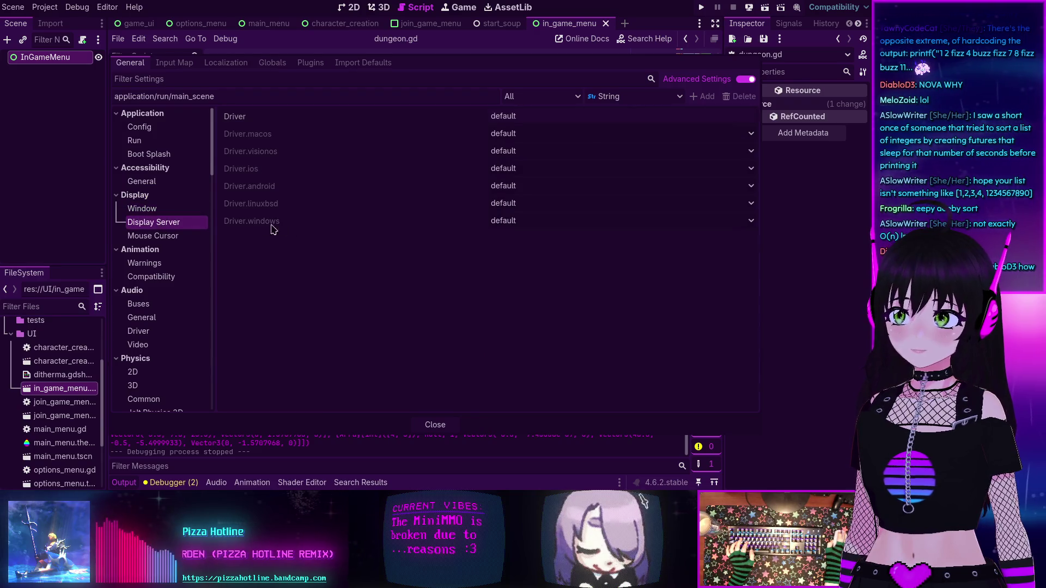
click(506, 205)
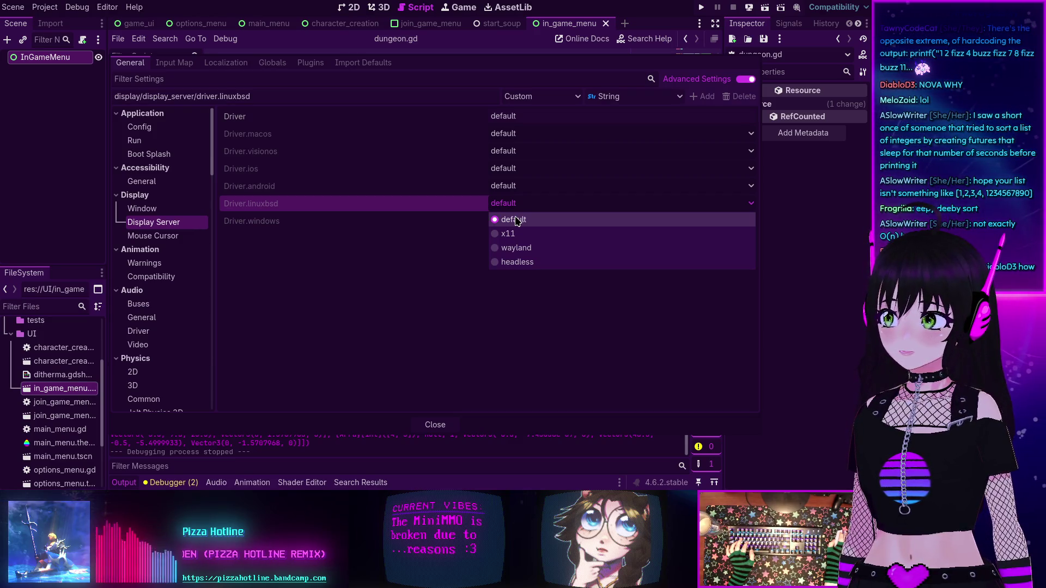
click(516, 219)
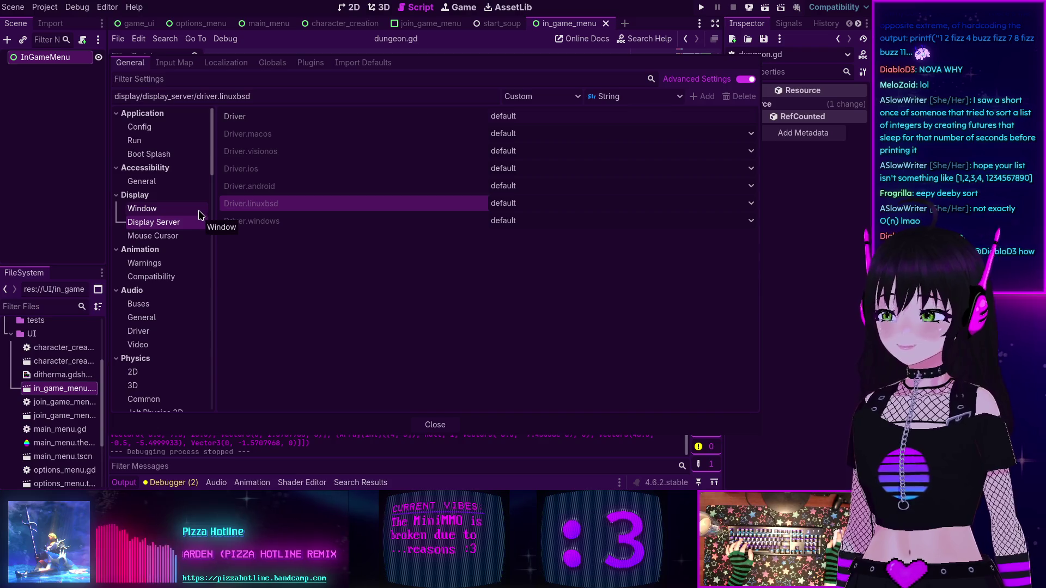
- Show the Display > Window settings scrolled down to Embed Subwindows
click(165, 213)
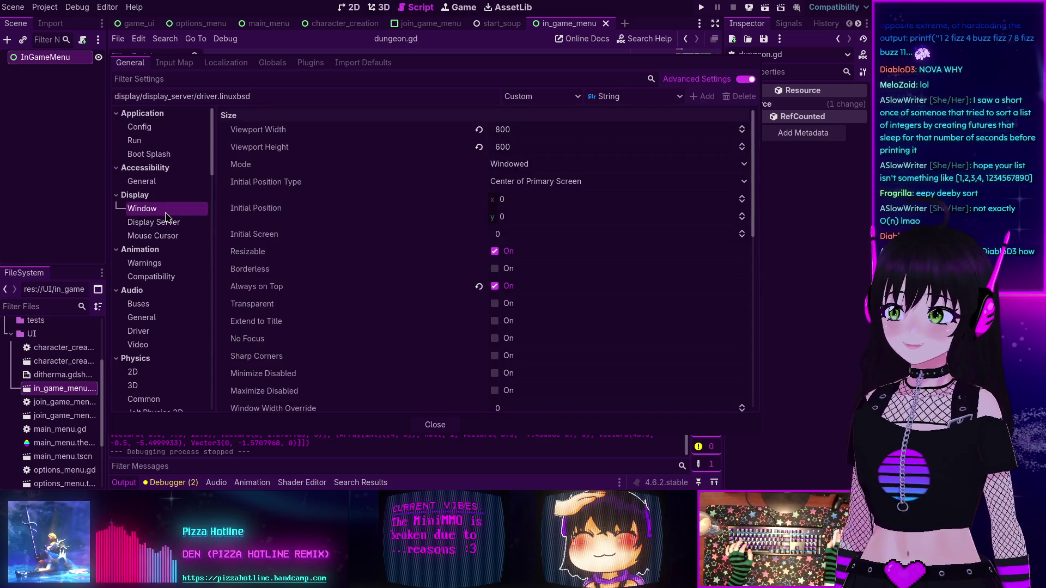
scroll(393, 272, down, 2)
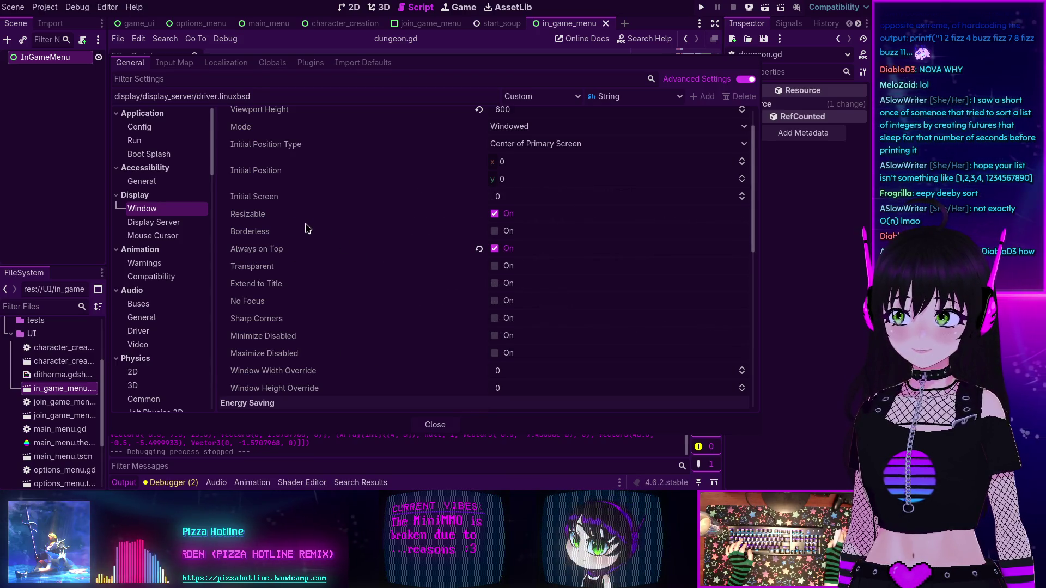
scroll(306, 229, down, 5)
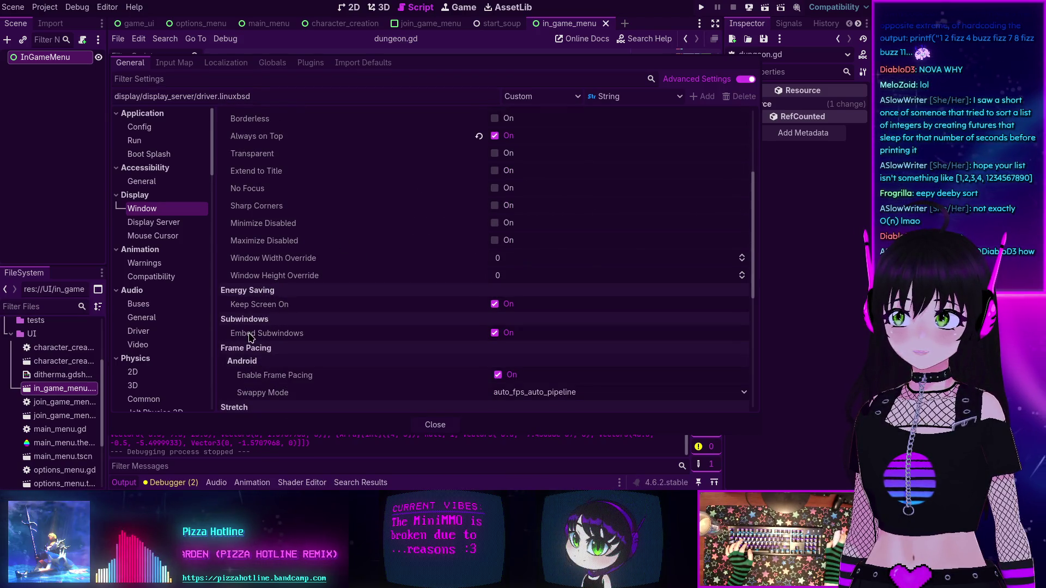
mouse_move(250, 338)
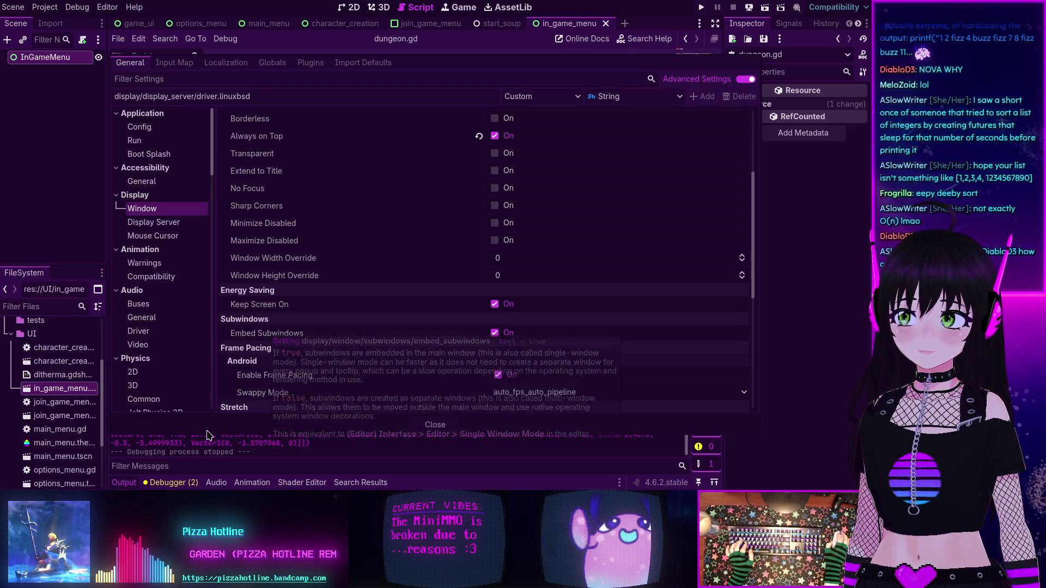
- Close Project Settings, then enable Single Window Mode in Editor Settings and close them
click(450, 424)
click(107, 7)
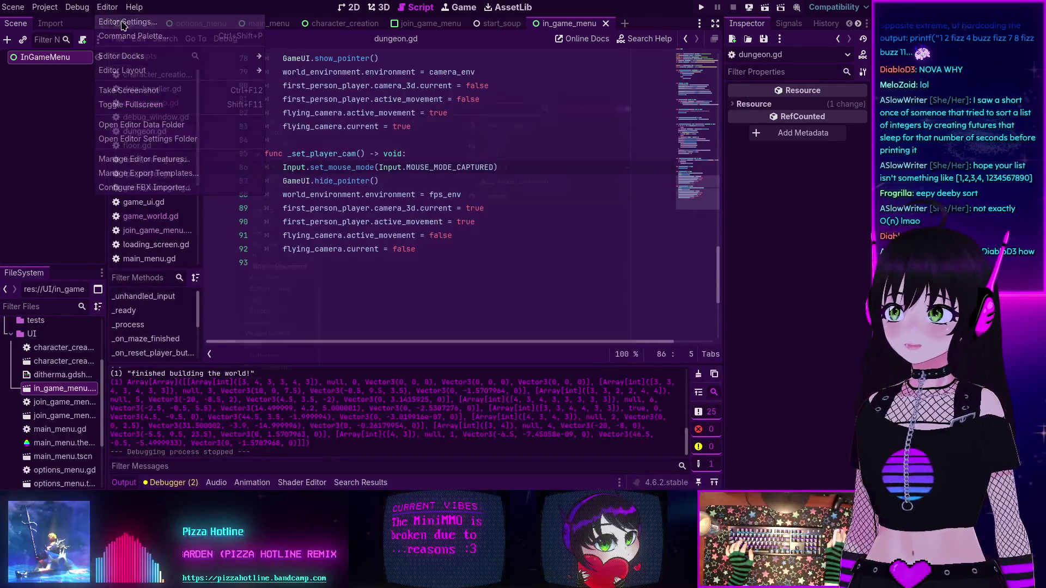
click(131, 22)
text(window)
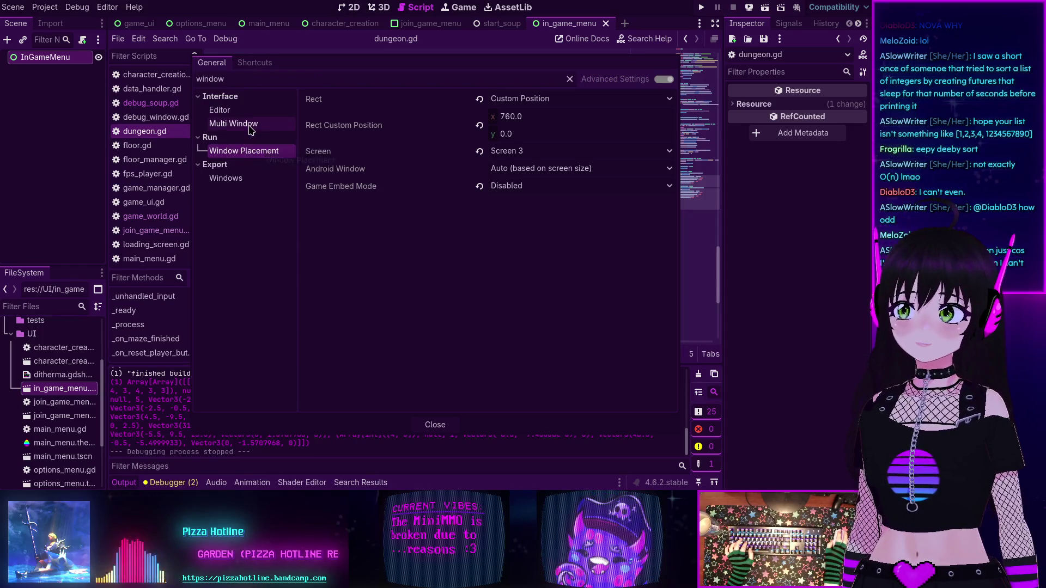
click(267, 126)
mouse_move(364, 107)
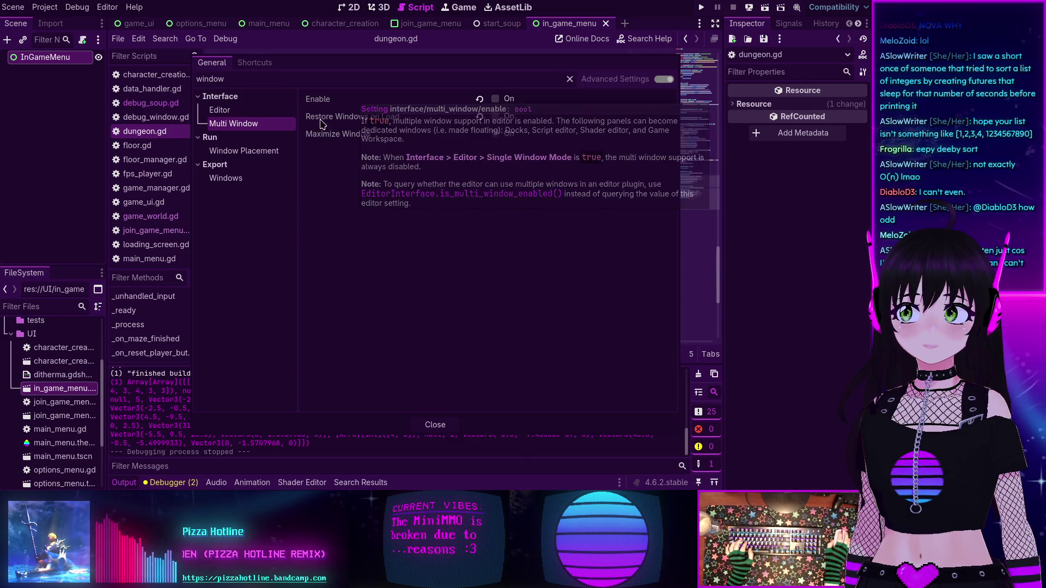
mouse_move(325, 120)
click(212, 112)
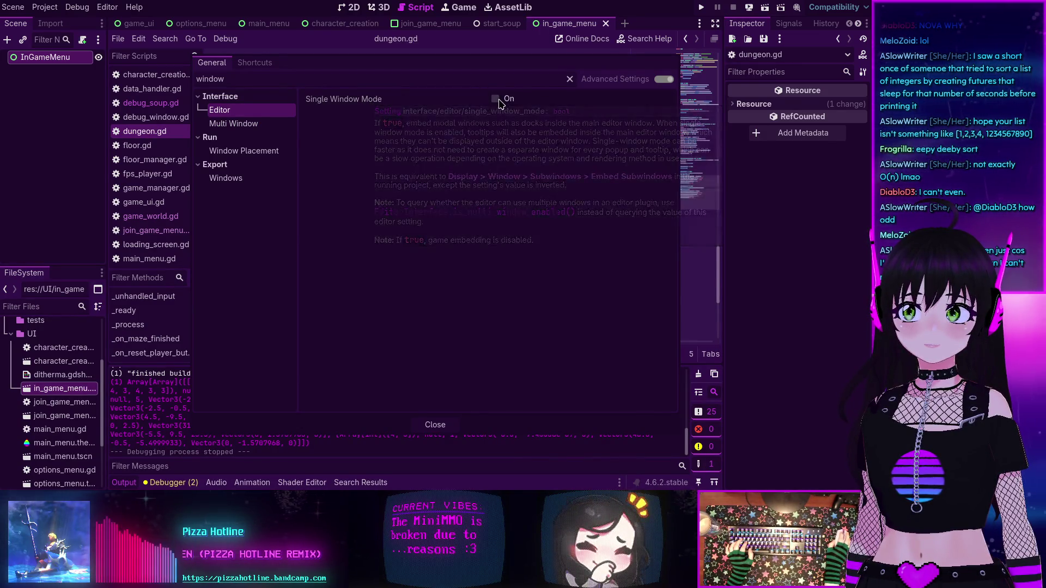
click(496, 99)
click(630, 403)
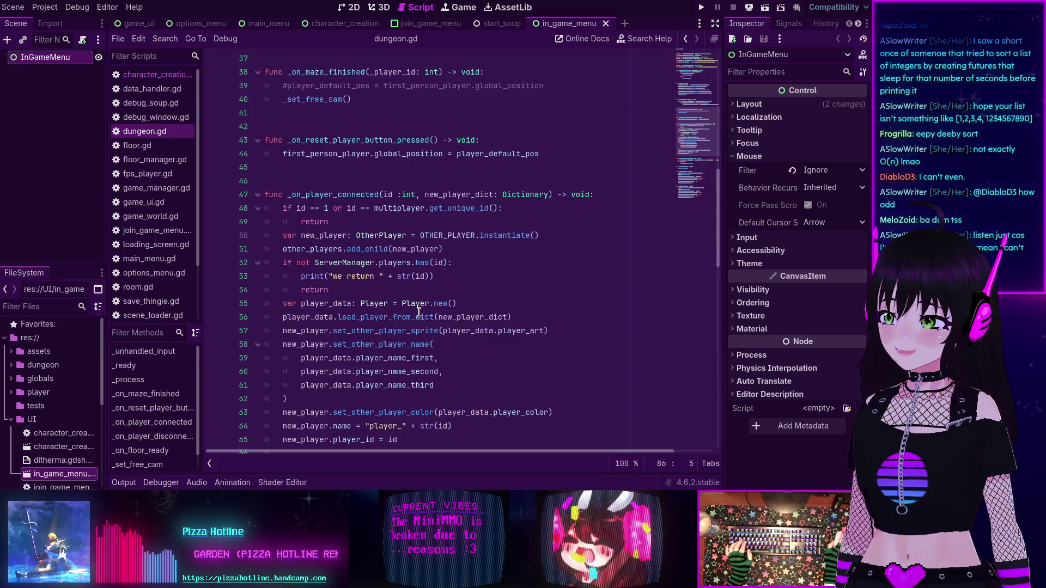
mouse_move(420, 312)
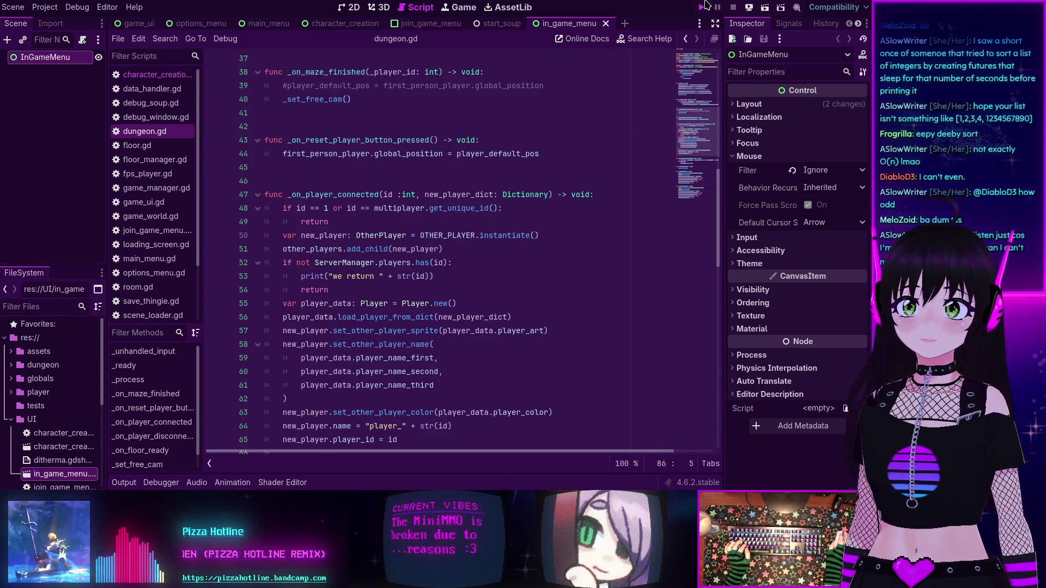
- Run MiniMMO with Play, view its main menu, then close the game with Alt+F4
click(703, 7)
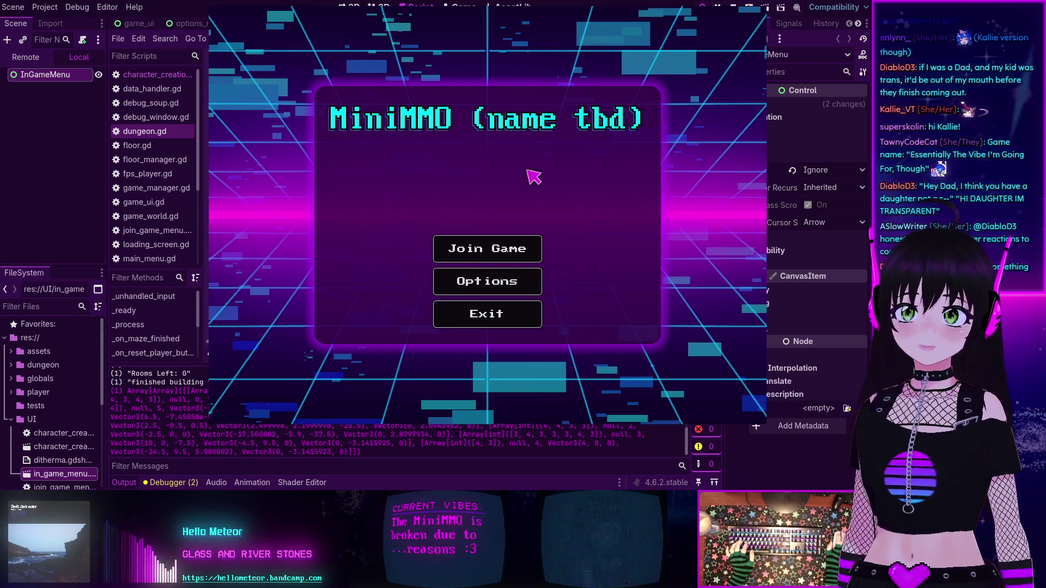
key(alt+F4)
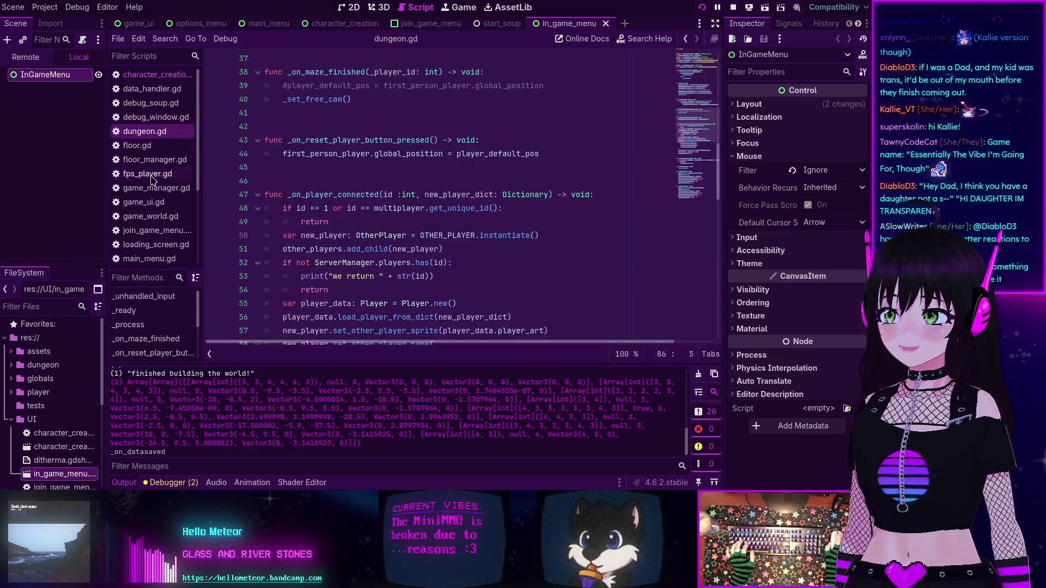
- Open the main_menu scene in the 2D view and select its title Label
scroll(153, 218, down, 5)
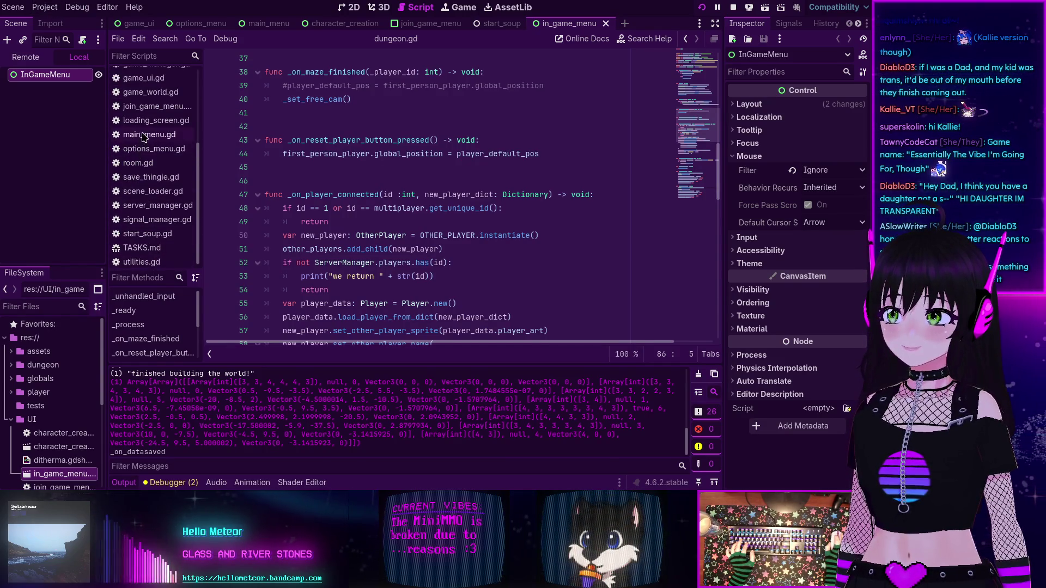
click(148, 135)
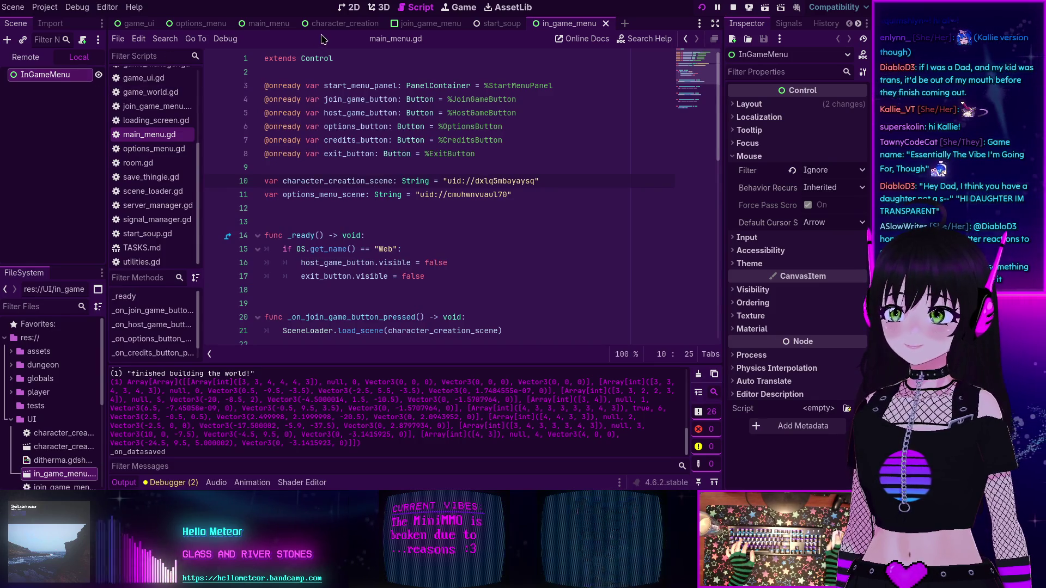
click(264, 26)
click(353, 7)
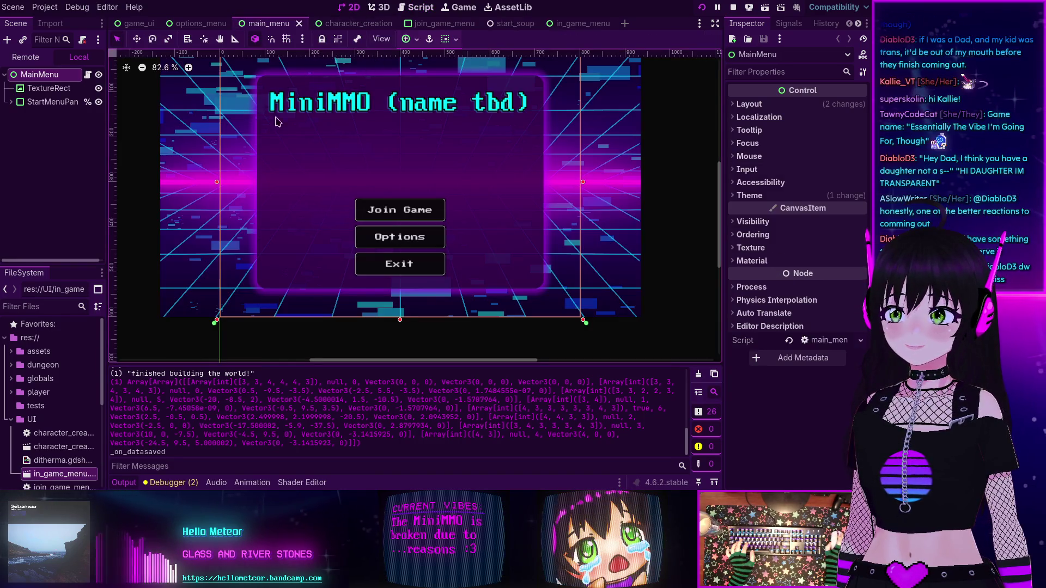
click(361, 102)
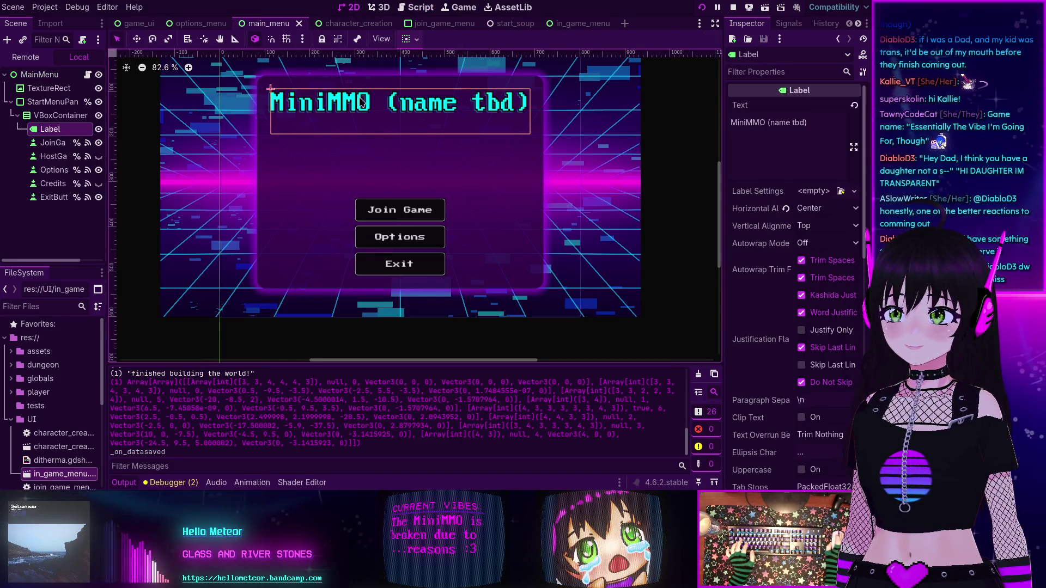
- Append ', essentially the vibe I'm going for though' to the title over three lines and save
click(806, 123)
text(, )
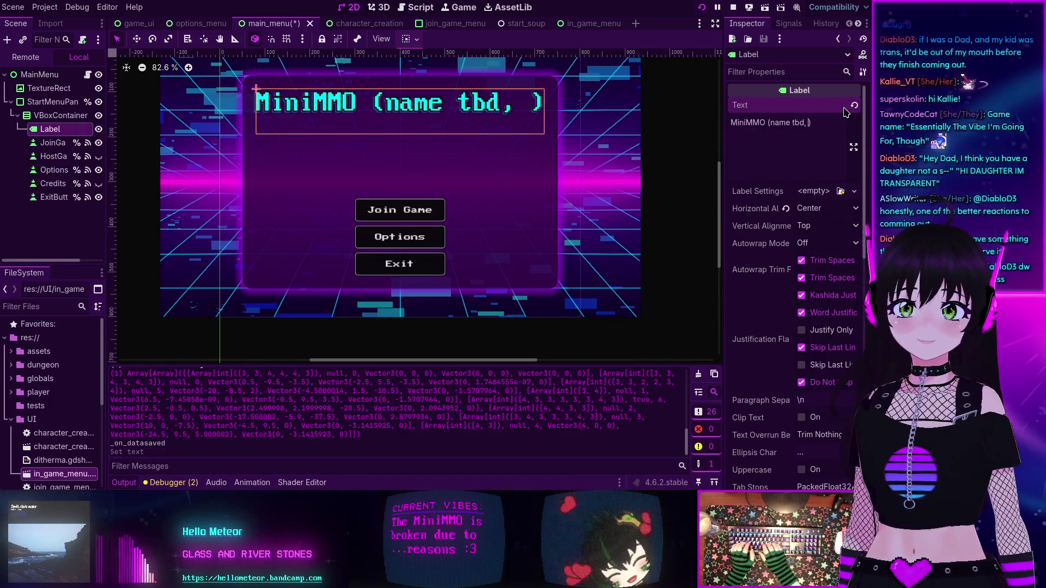
text(essenti)
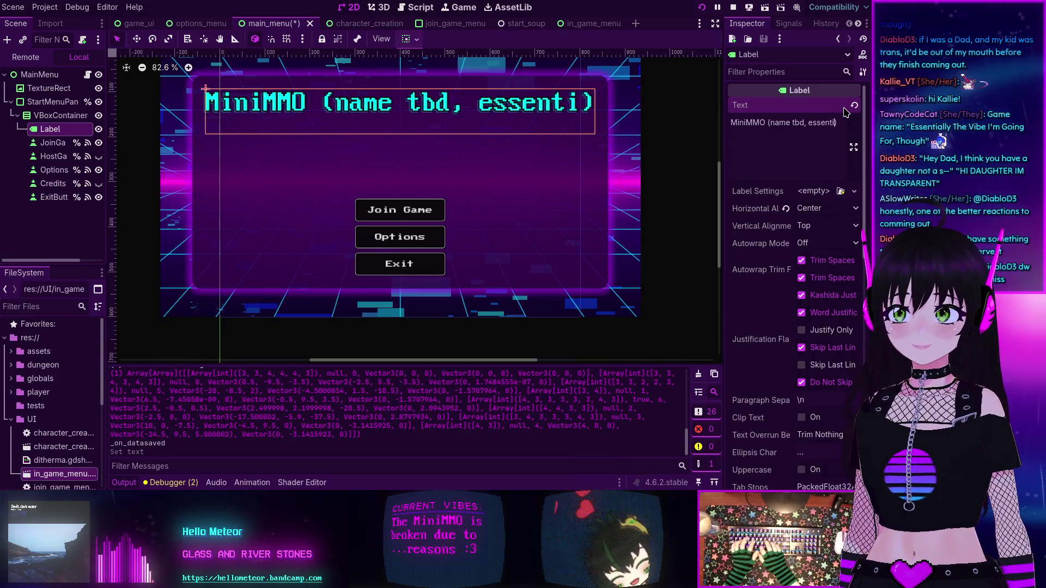
text(ally the vibe)
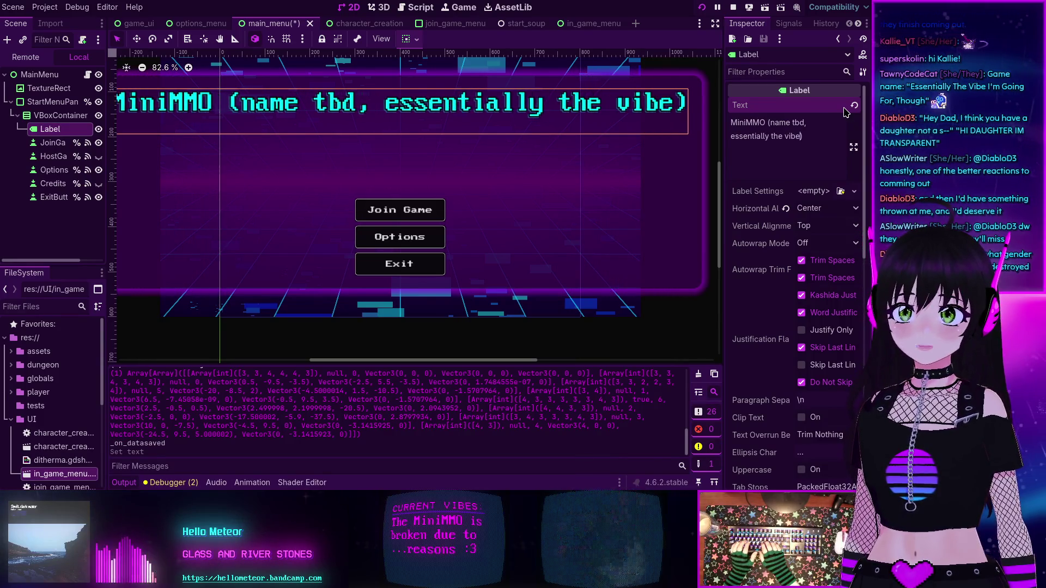
text( I'm going for th)
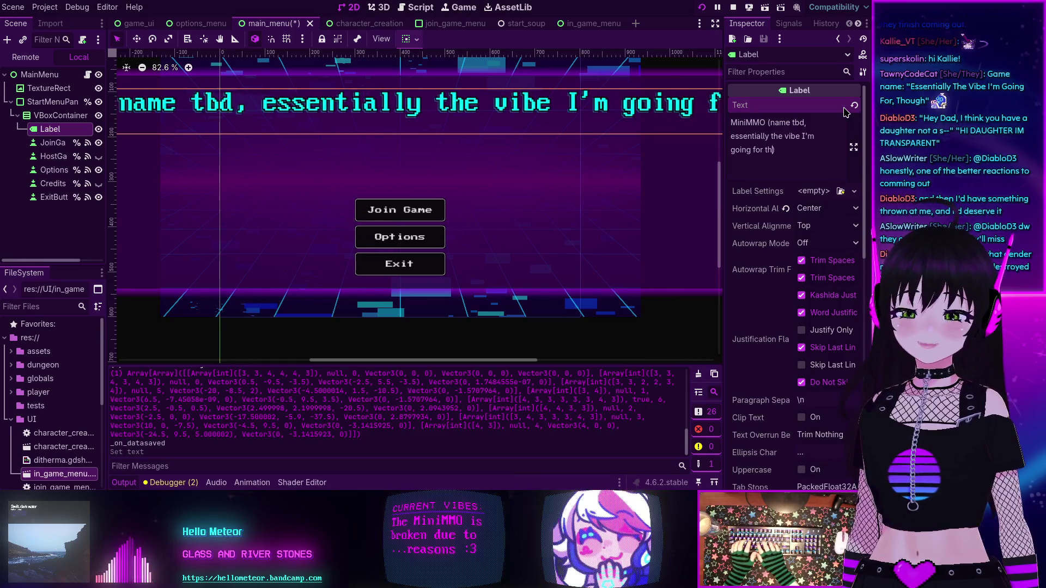
text(ough)
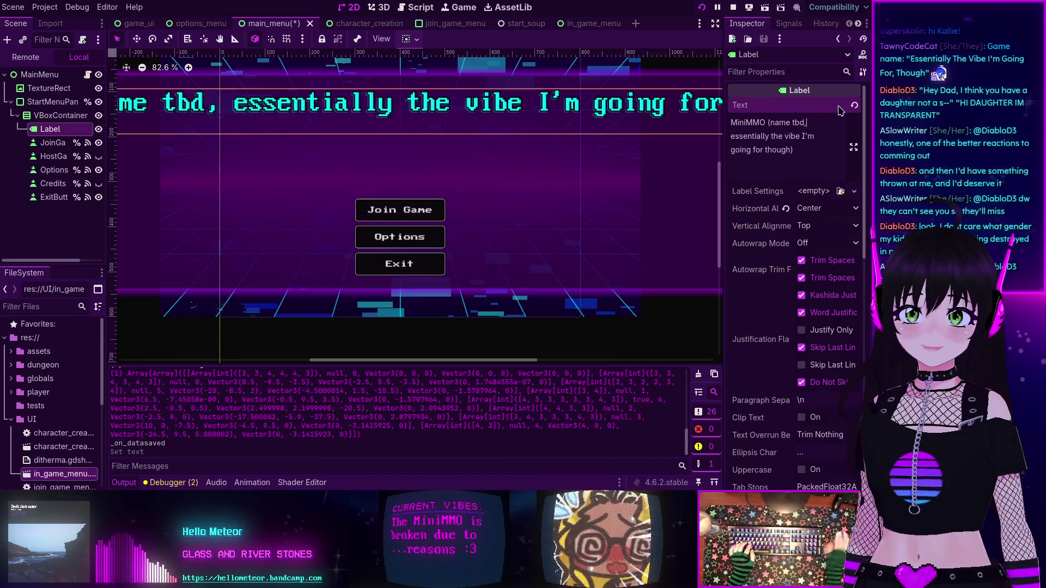
key(Return)
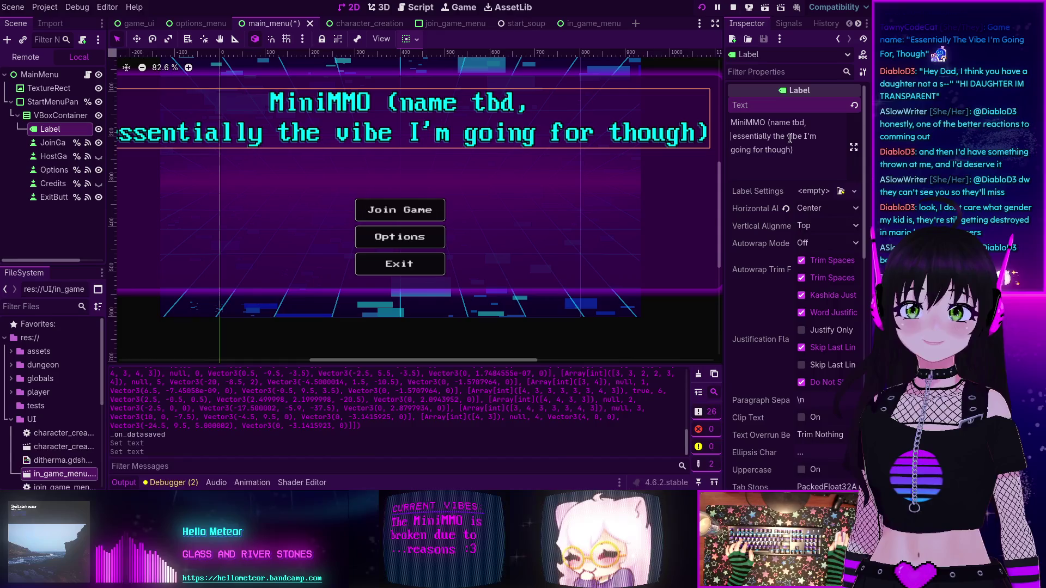
key(Delete)
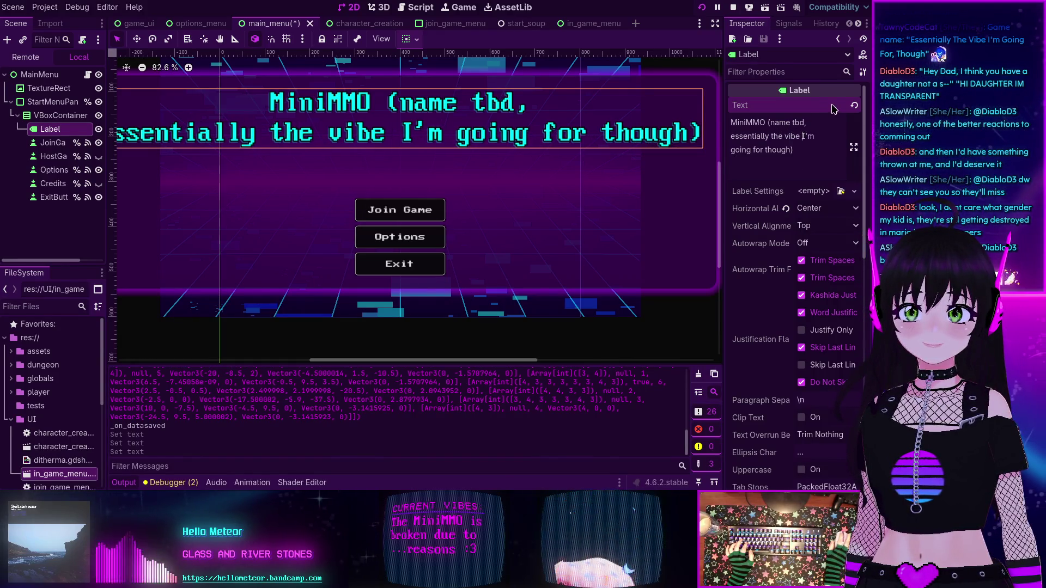
key(Return)
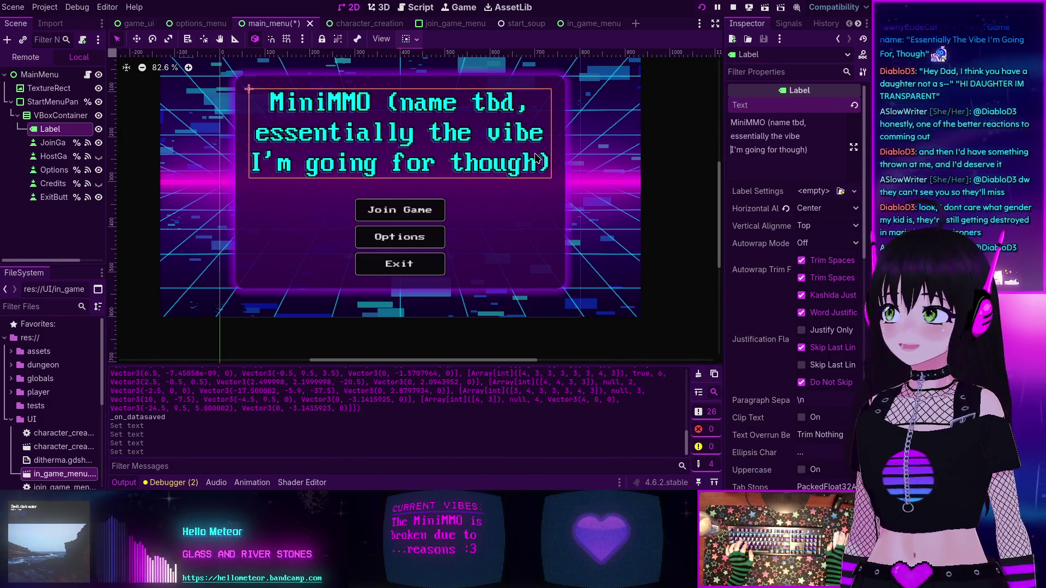
click(820, 155)
key(ctrl+s)
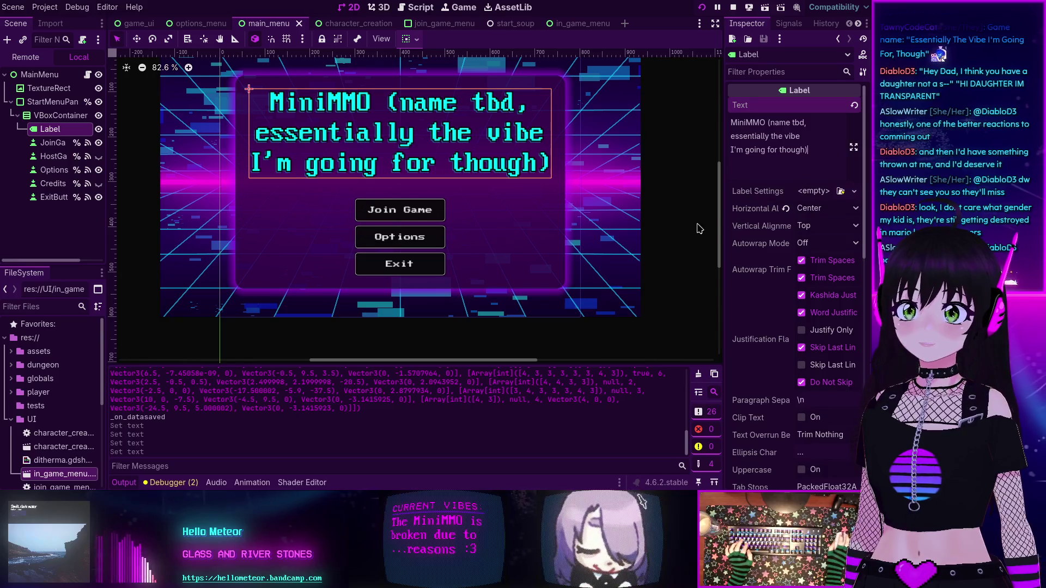
- Stop the running game and deselect the finished three-line title label
click(734, 7)
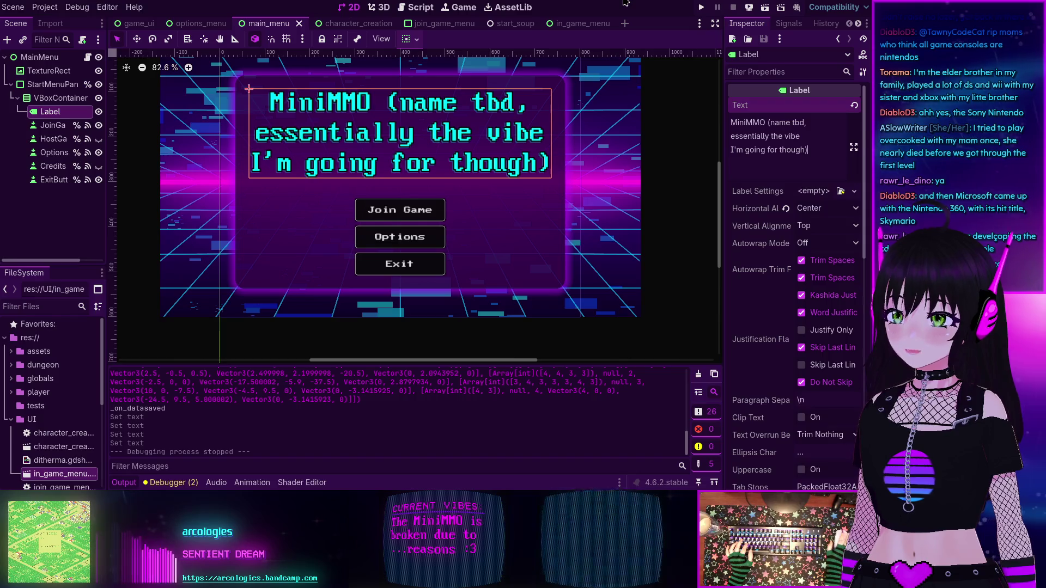
click(52, 220)
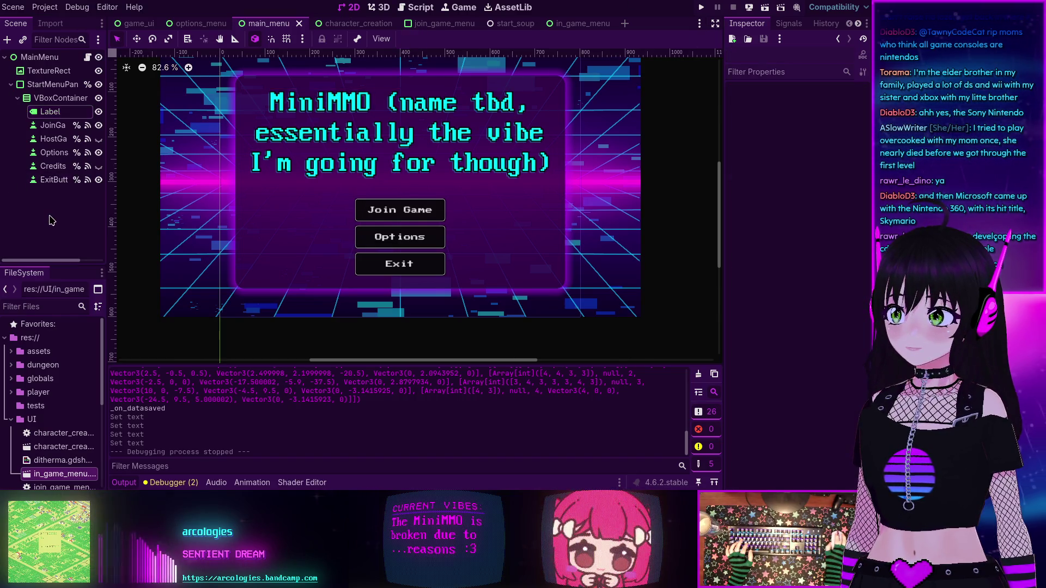
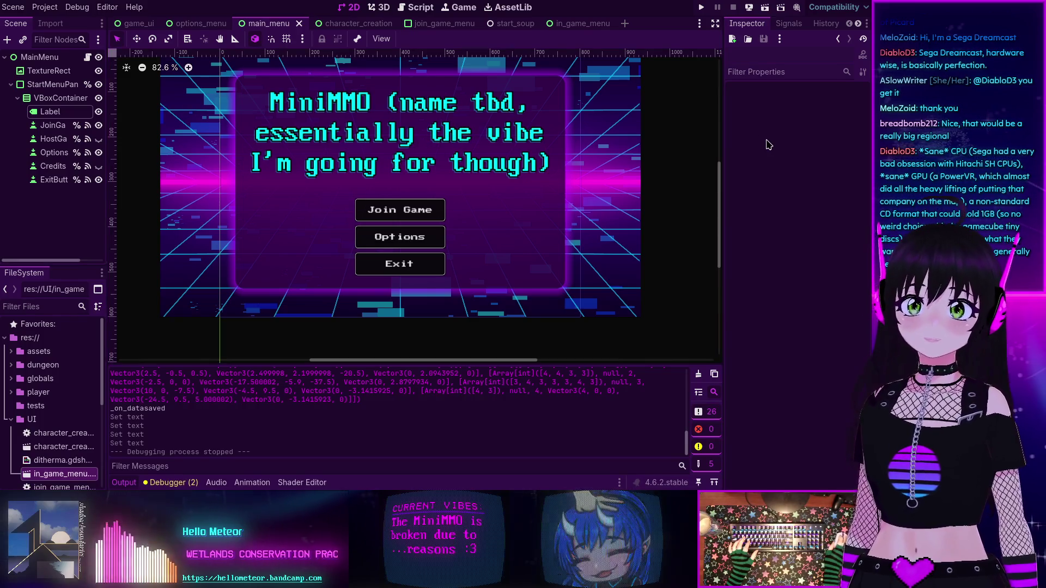
- Inspect the main menu's title Label, its VBoxContainer, and then the background TextureRect
click(514, 173)
click(468, 256)
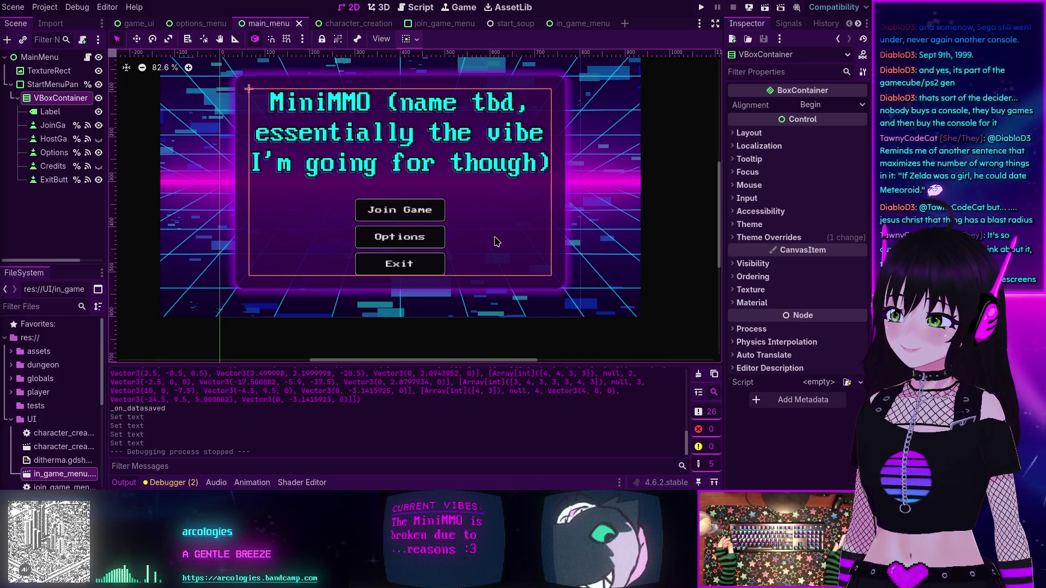
click(583, 294)
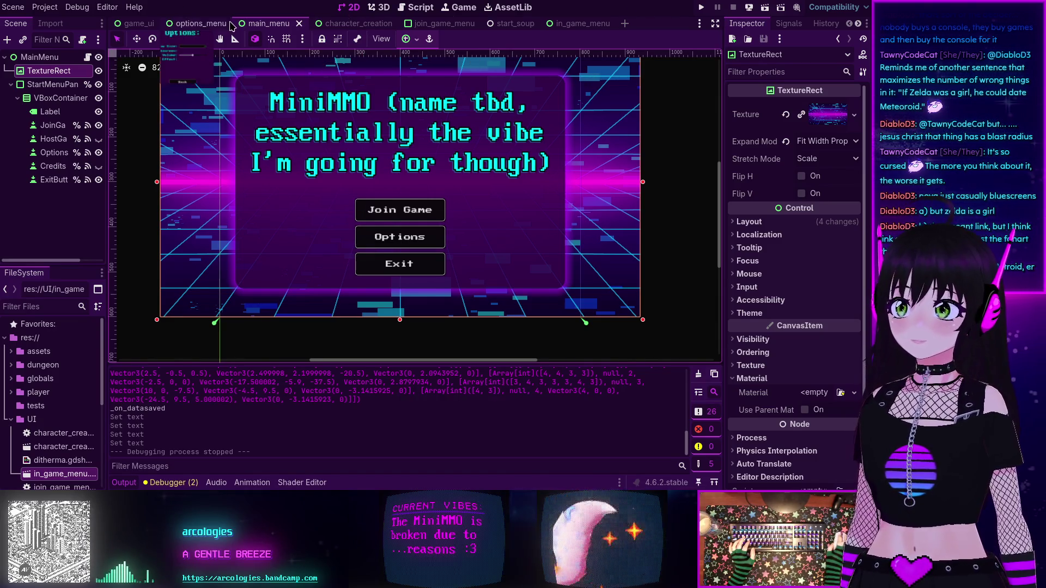
- Switch the editor to the in_game_menu scene
mouse_move(212, 23)
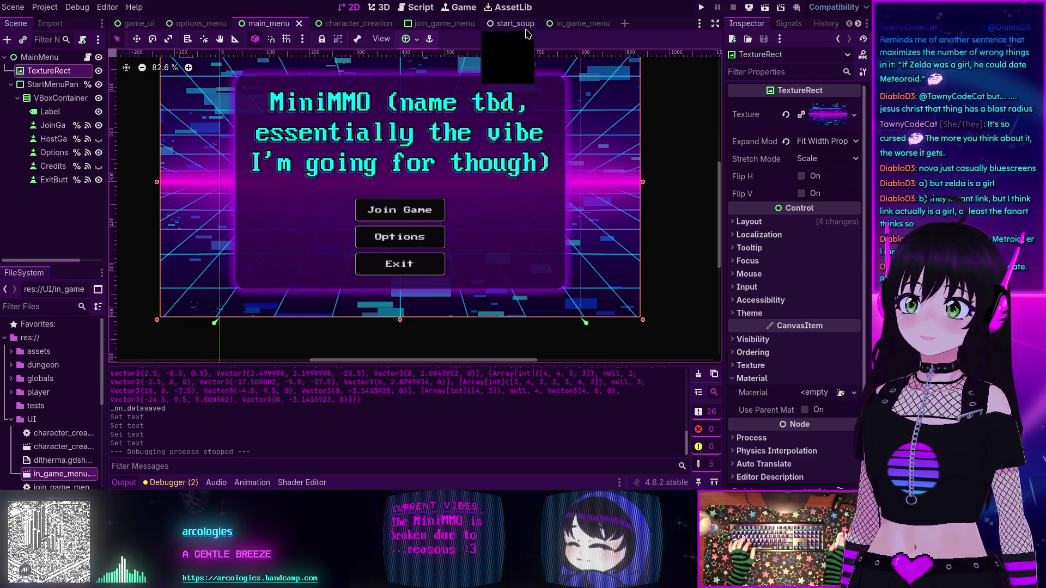
click(575, 23)
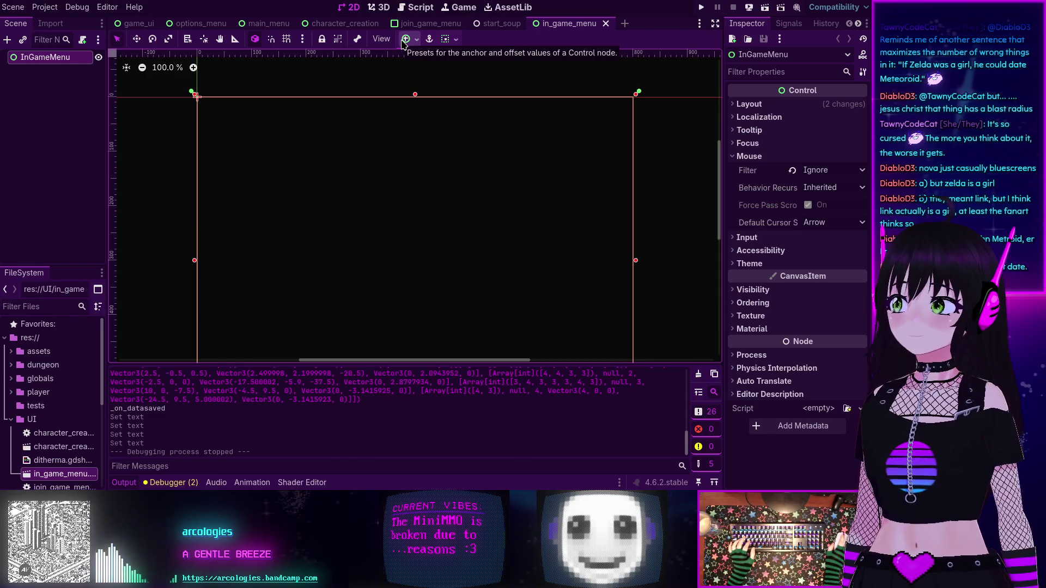
- Open the options_menu scene and deselect the OptionsMenu root node
click(195, 26)
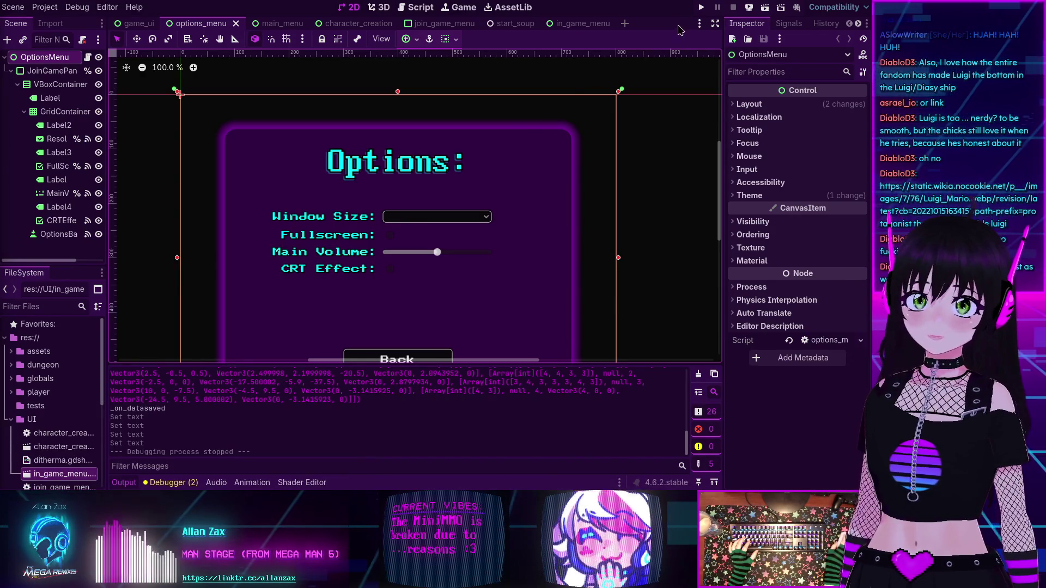
click(485, 76)
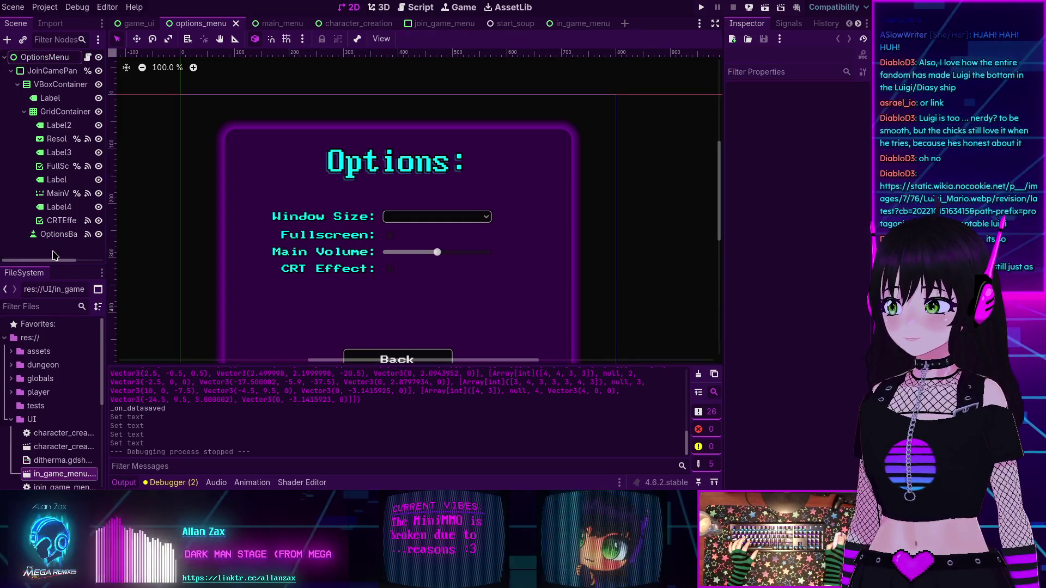
- Open floor_manager.gd in the script editor and find the room definitions
click(416, 7)
scroll(136, 101, up, 4)
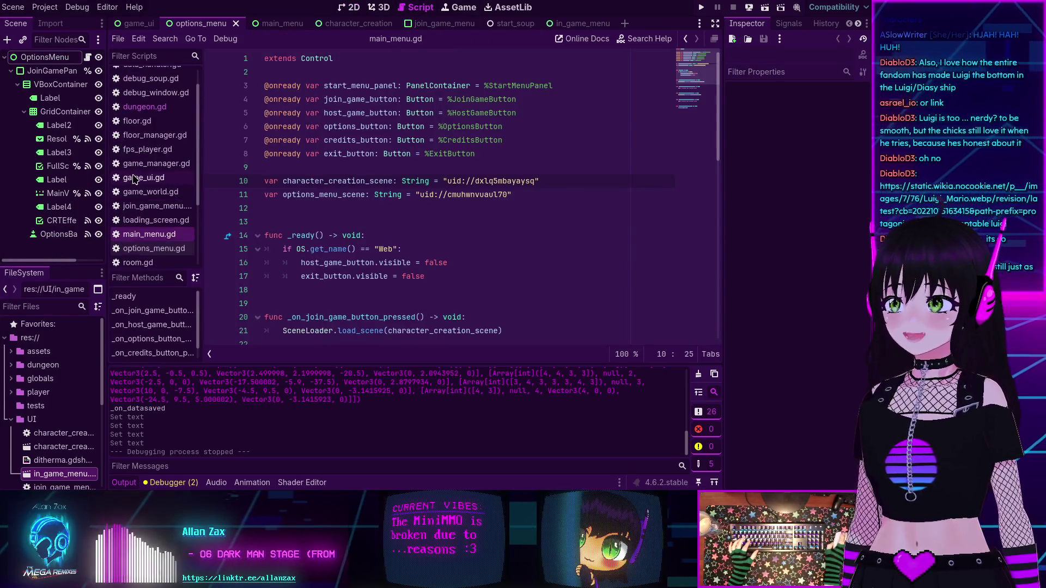
click(154, 159)
scroll(410, 181, down, 2)
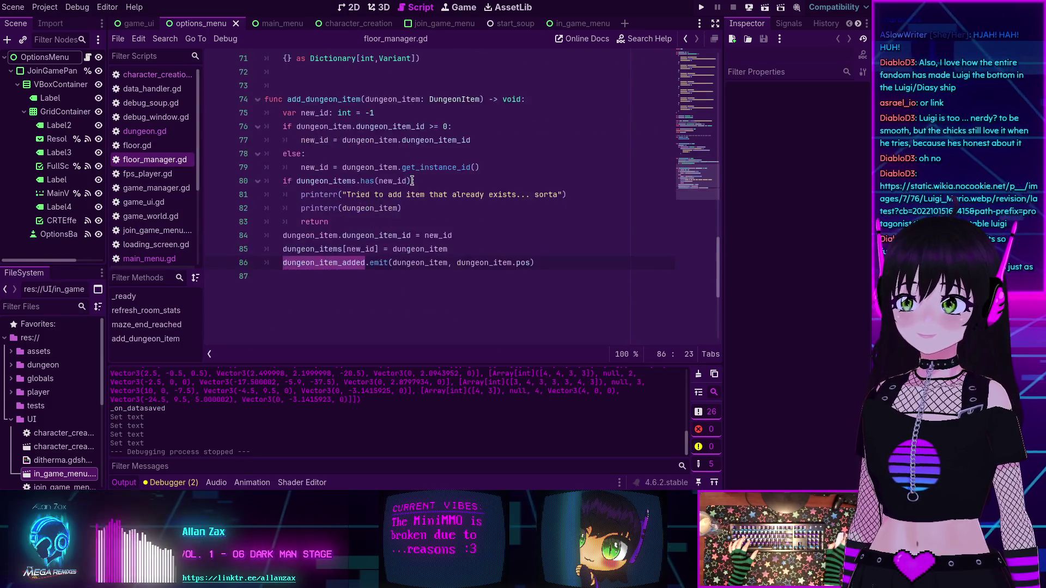
scroll(410, 181, up, 2)
scroll(411, 181, up, 15)
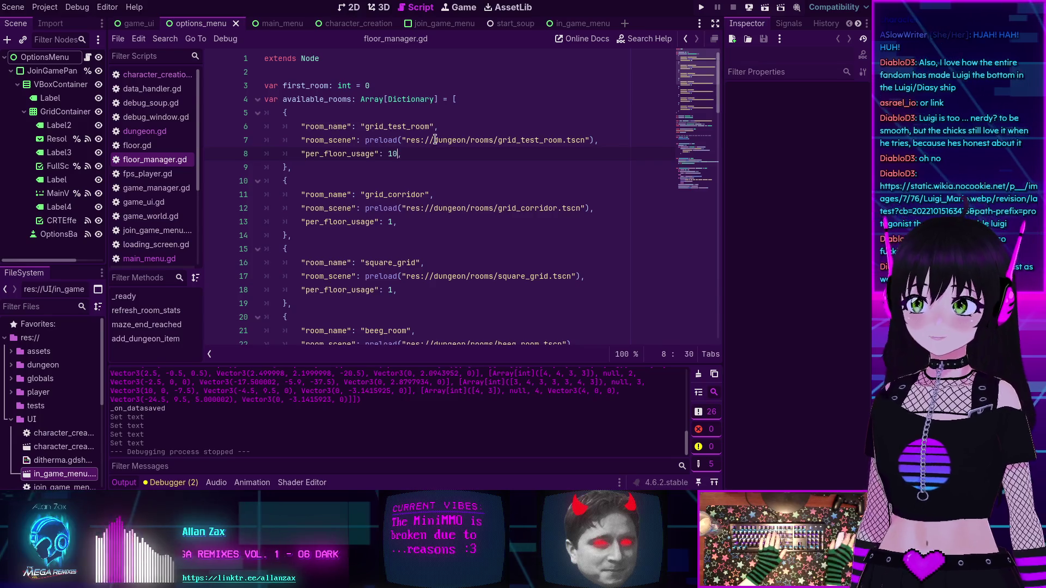
scroll(396, 158, down, 1)
- Set per_floor_usage to 10 for grid_corridor, square_grid, beeg_room and ramp_room
click(394, 181)
text(0)
click(394, 249)
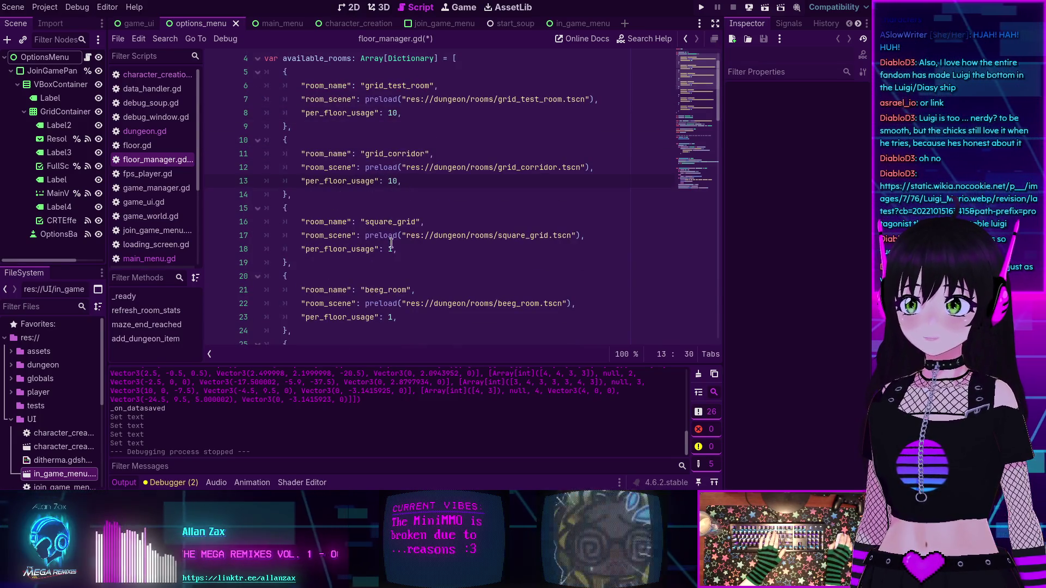
text(0)
scroll(404, 239, down, 2)
click(397, 235)
text(0)
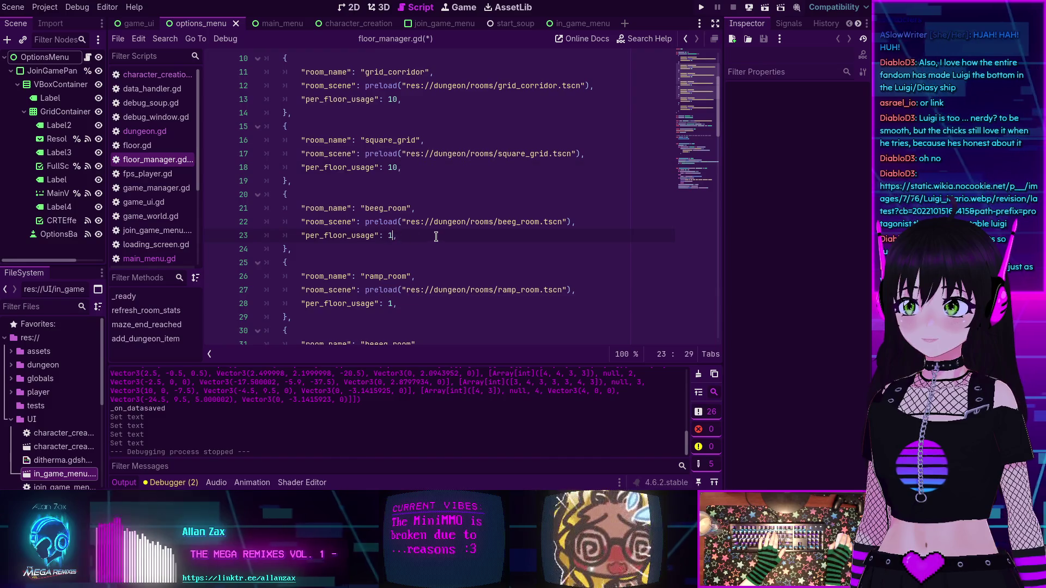
scroll(432, 238, down, 2)
click(396, 222)
text(0)
scroll(396, 173, down, 3)
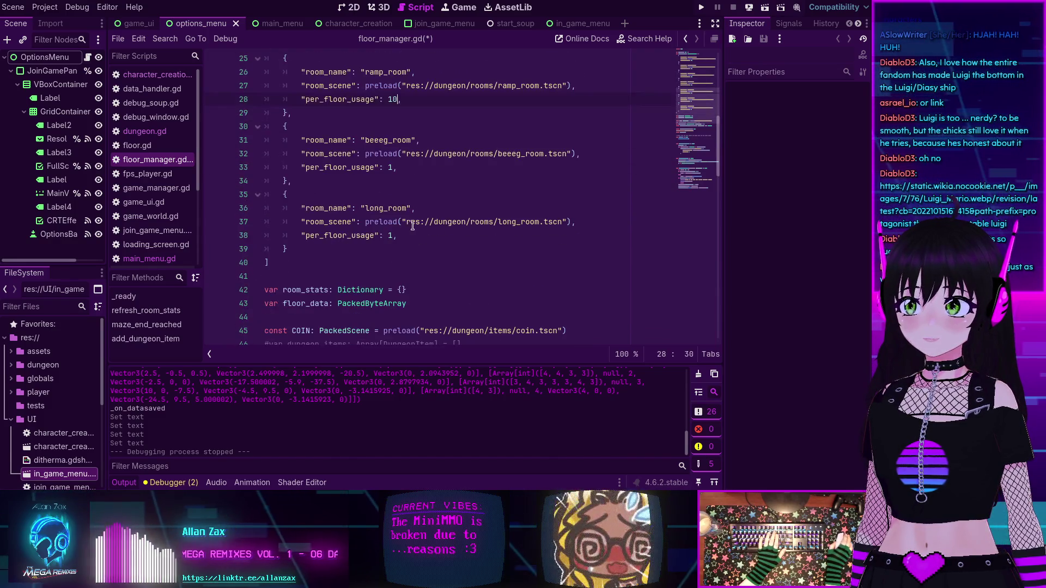
- Set beeeg_room's per_floor_usage to 3 and long_room's to 10, save, and run the game
click(395, 173)
key(BackSpace)
text(3)
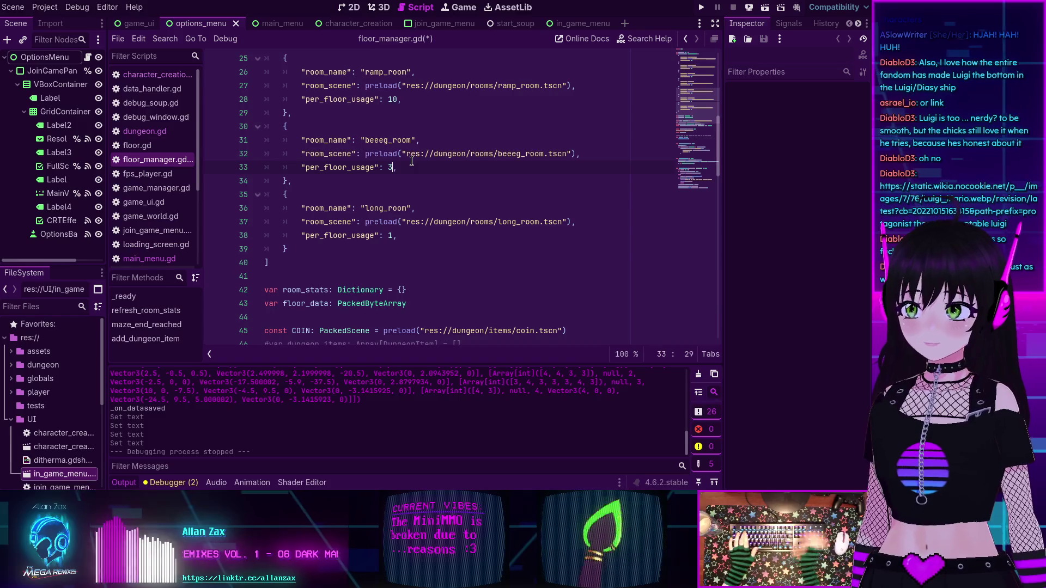
key(Down)
key(Down)
key(Down)
text(0)
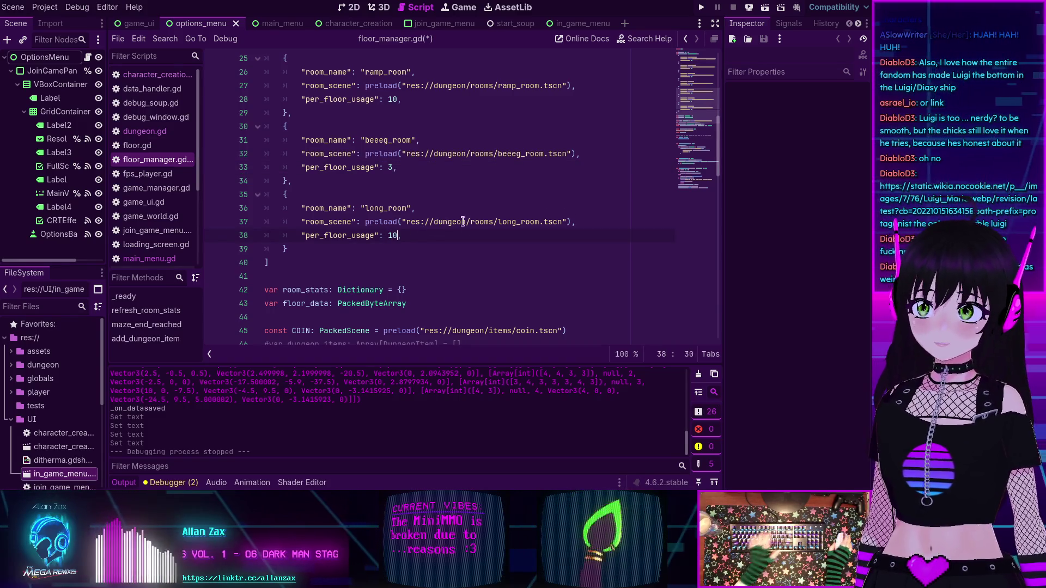
key(ctrl+s)
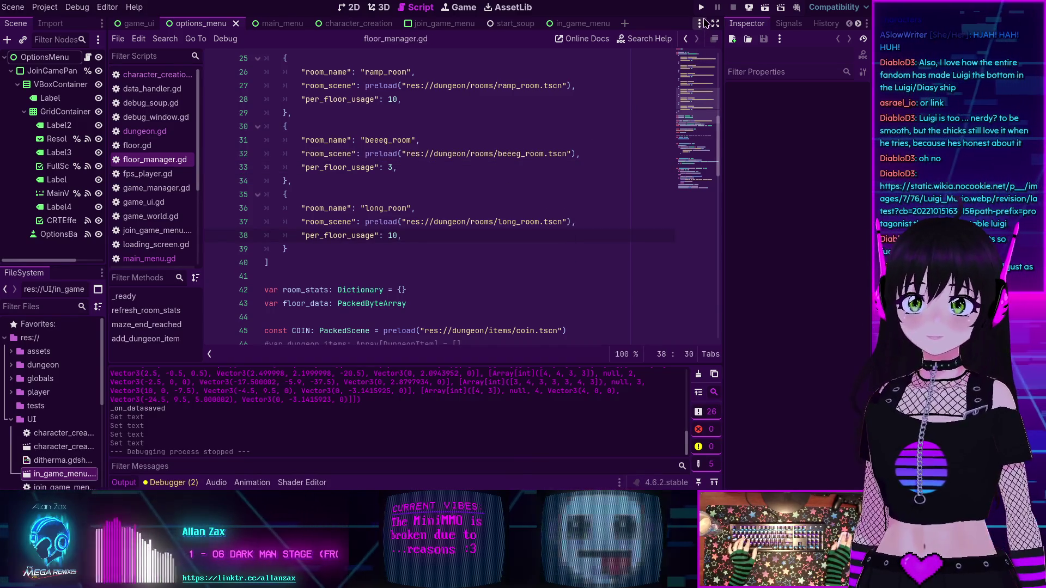
click(701, 9)
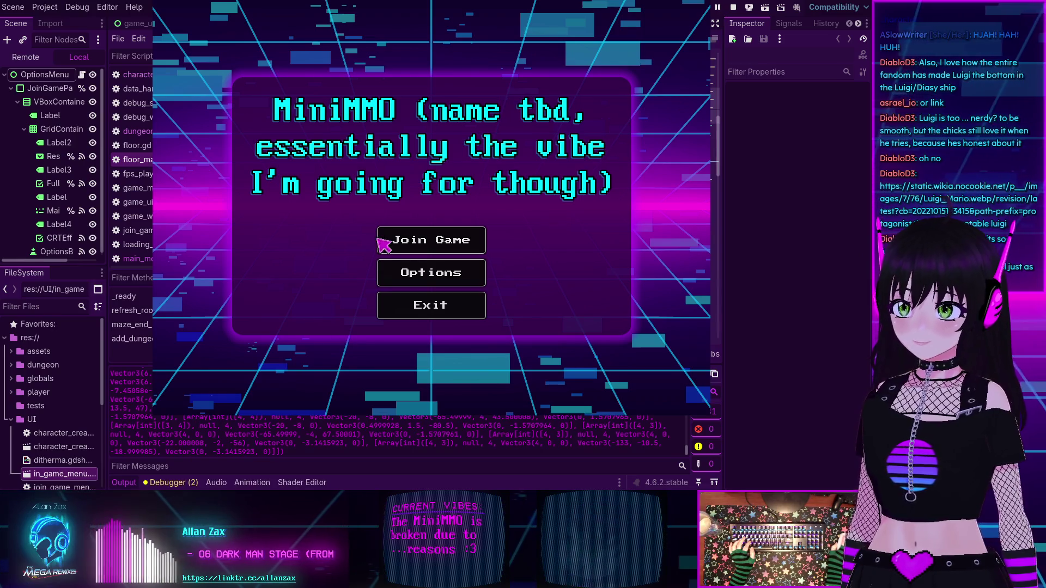
- Join the game as the pink slime character and connect to localhost on port 7555
click(408, 241)
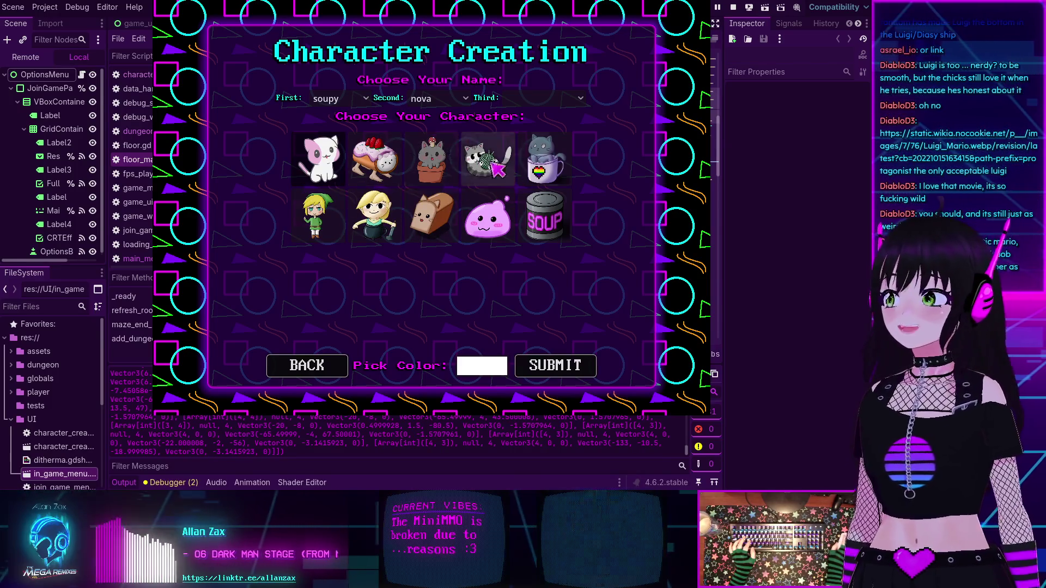
click(465, 208)
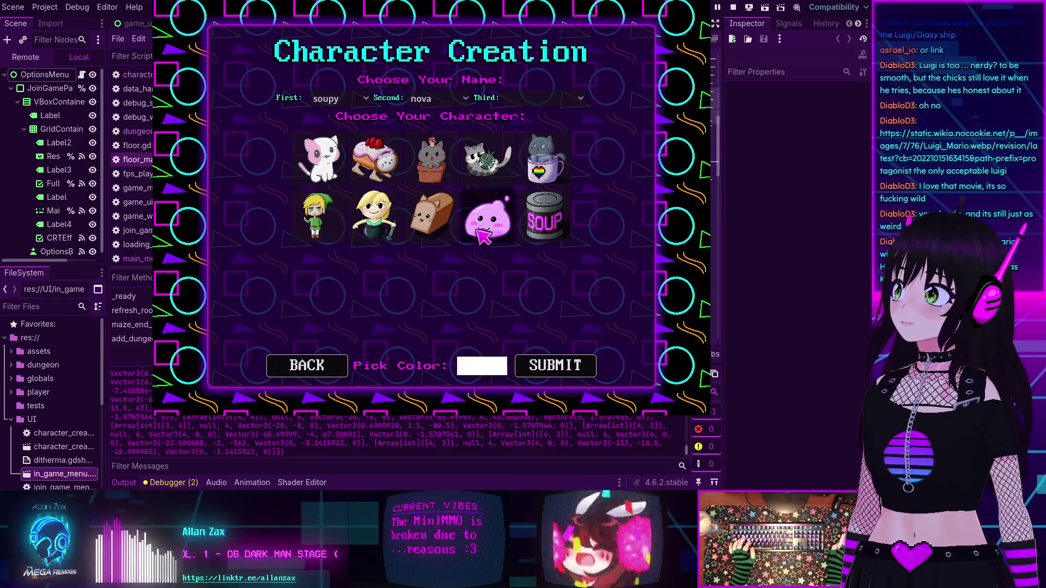
click(554, 368)
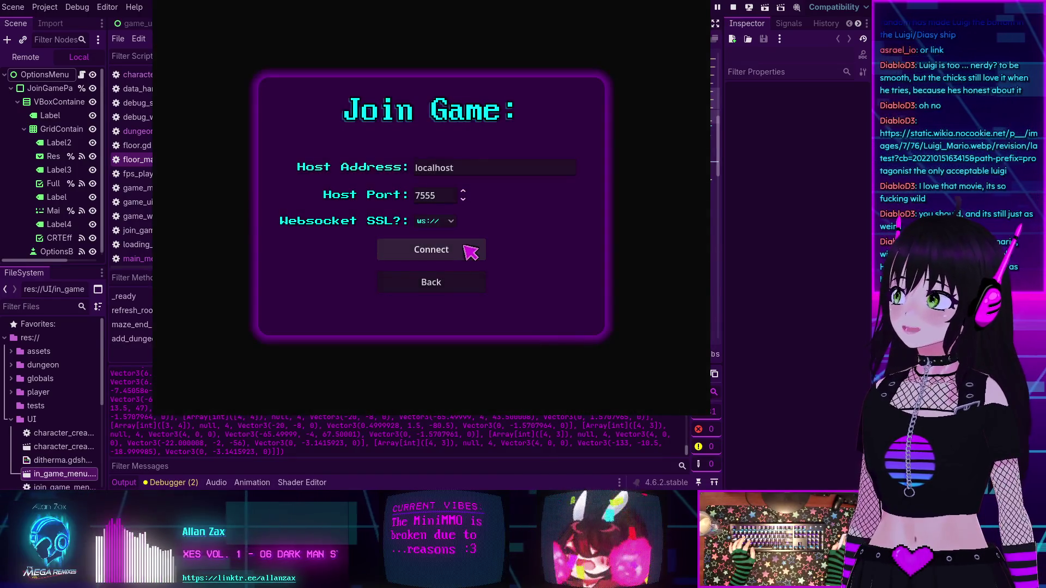
click(449, 251)
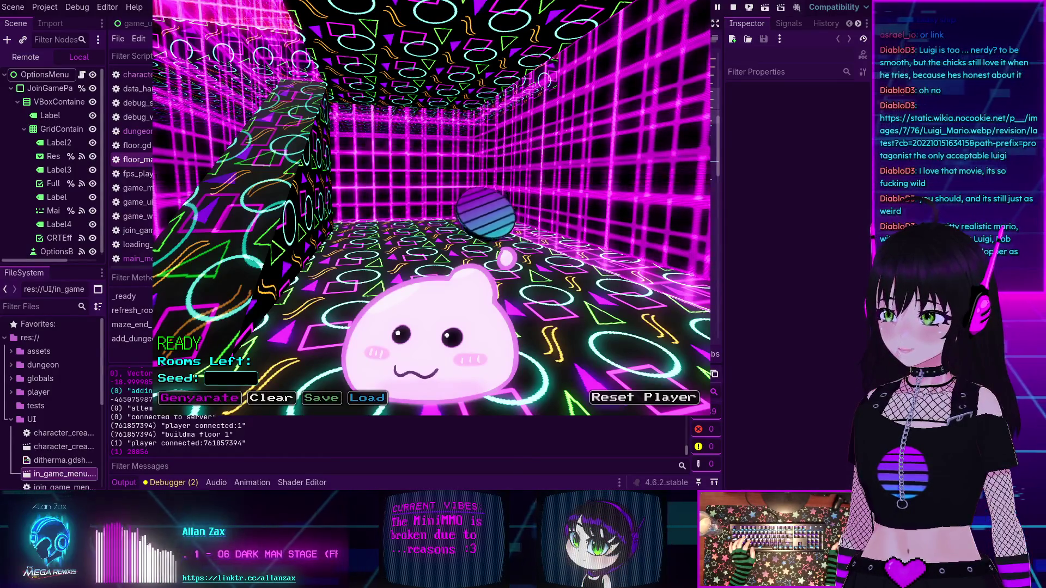
- Walk the slime forward through the maze corridors, collecting items, into a new room
key(w)
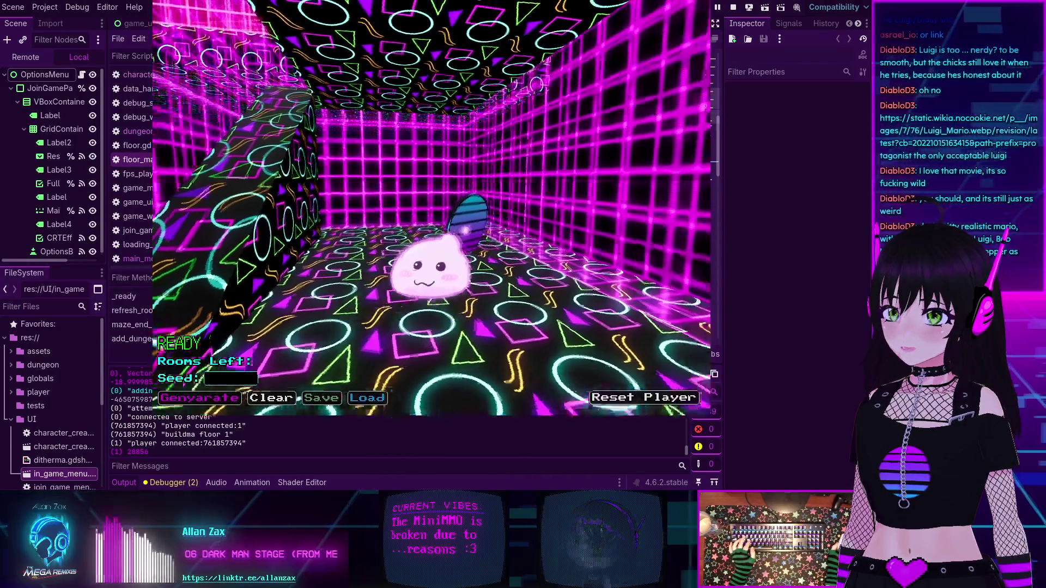
key(w)
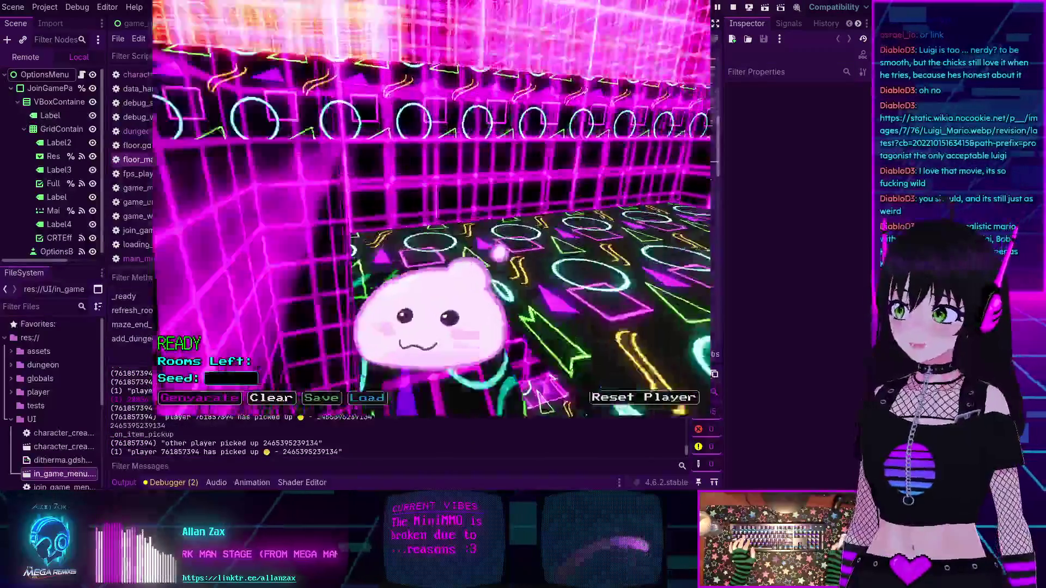
key(w)
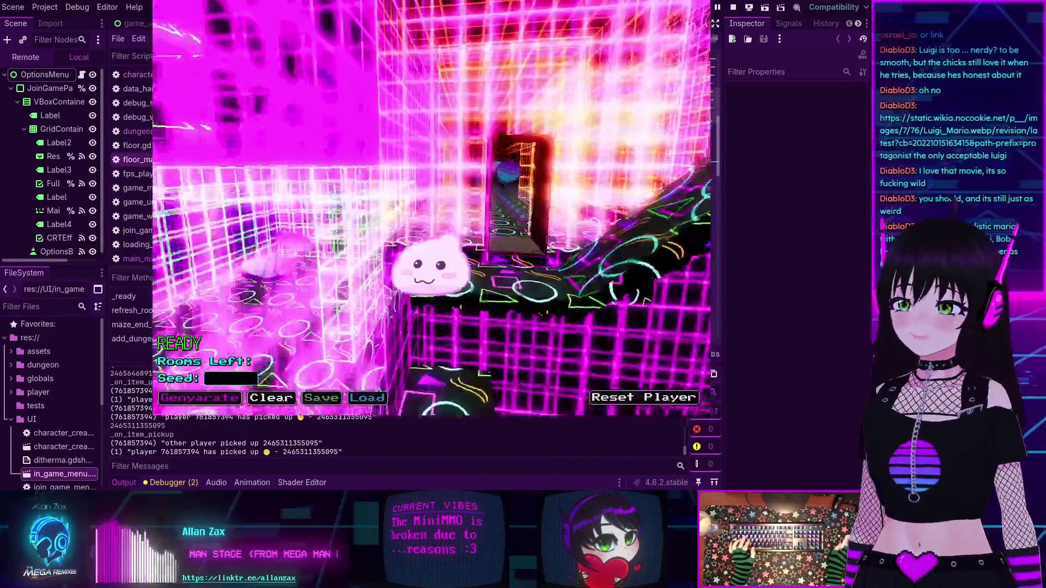
key(w)
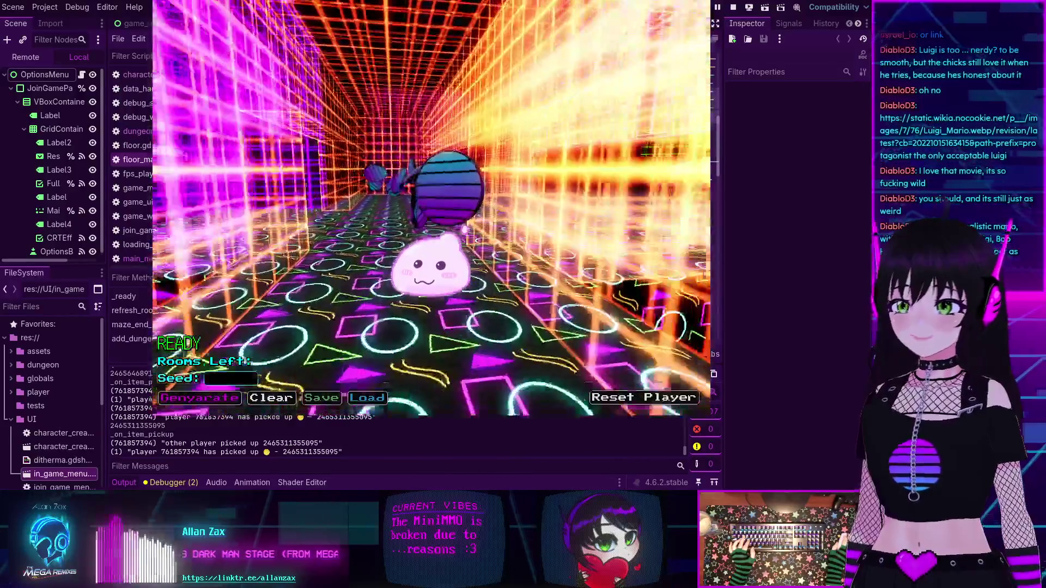
key(w)
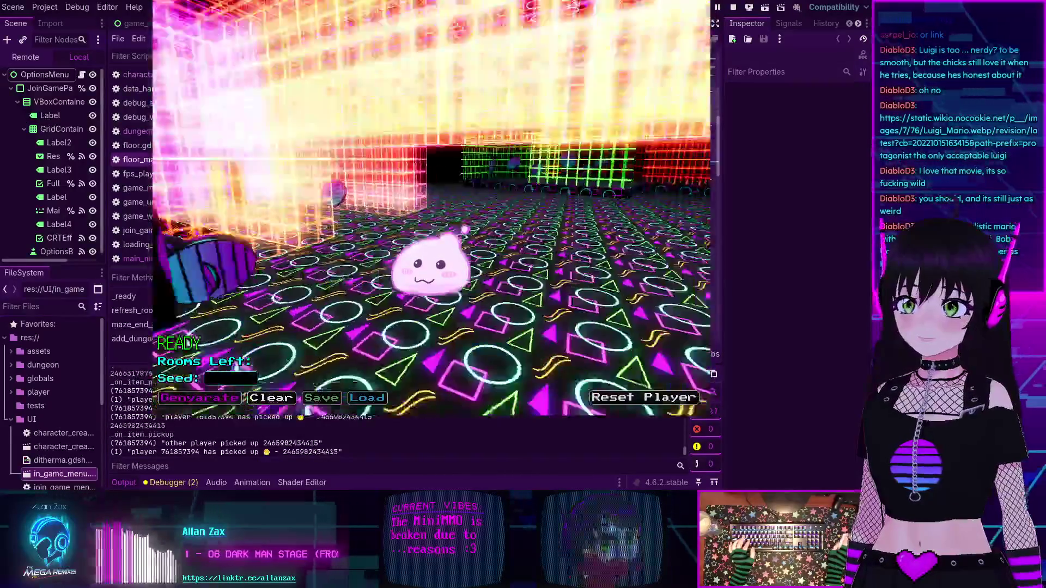
key(w)
key(w)
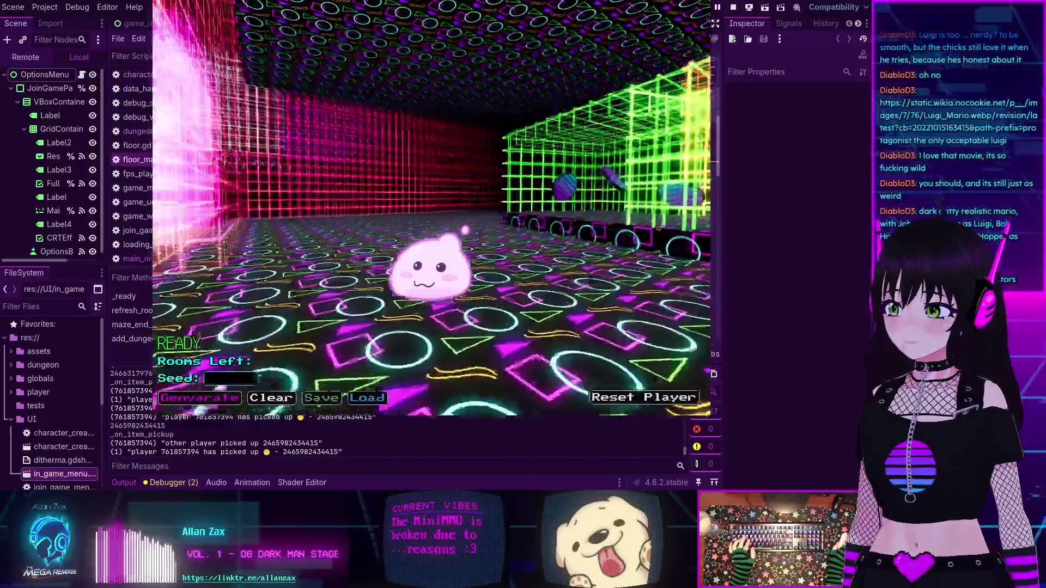
key(w)
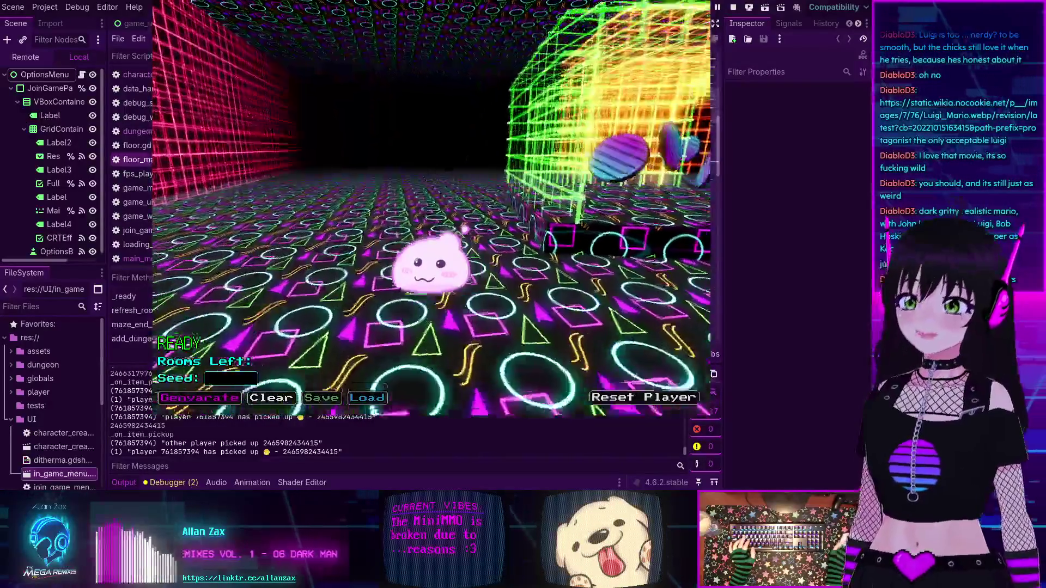
- Turn left toward the red wall and toggle open the Consolema log console
key(a)
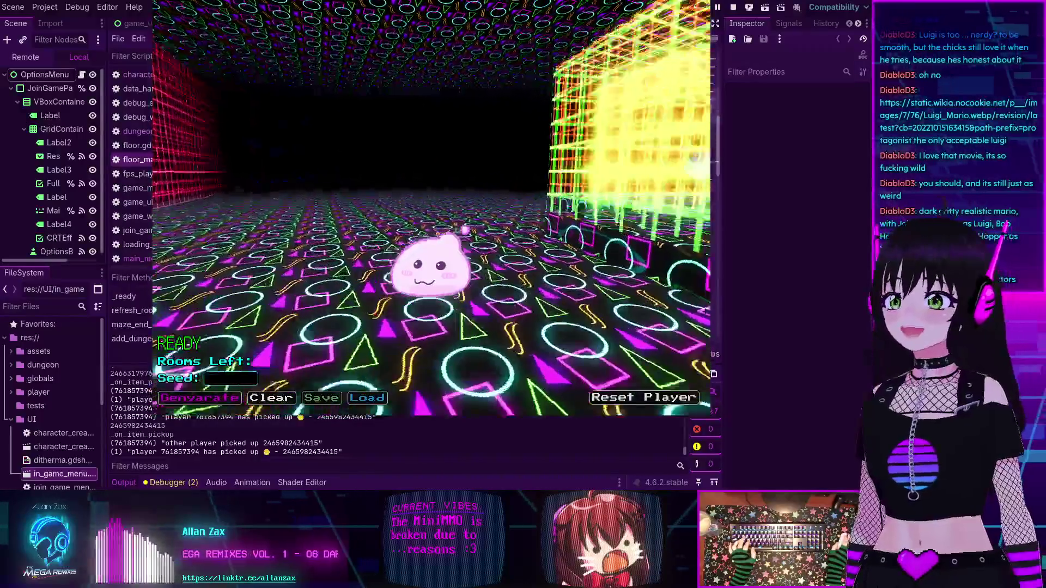
key(a)
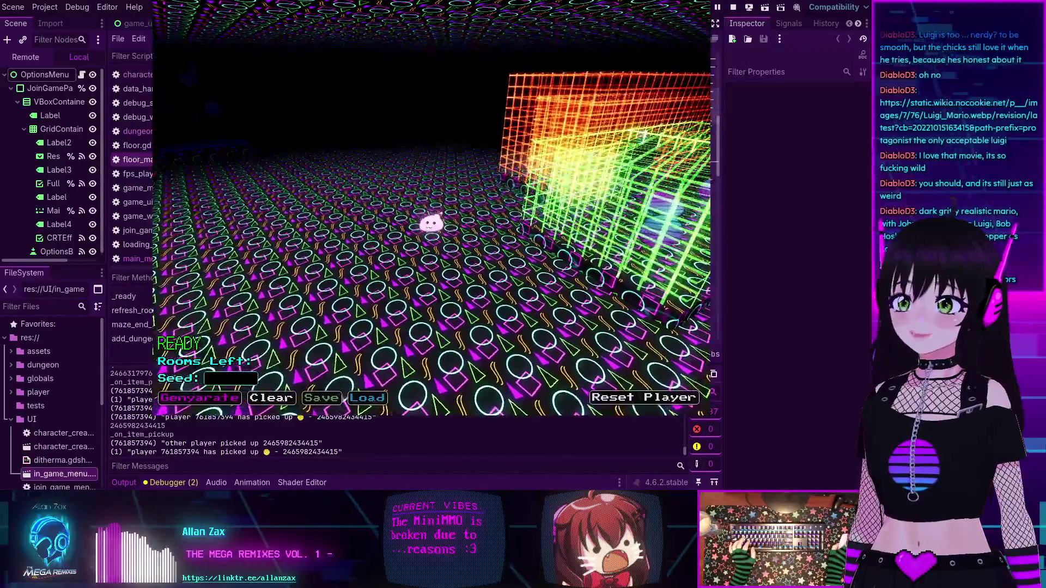
key(a)
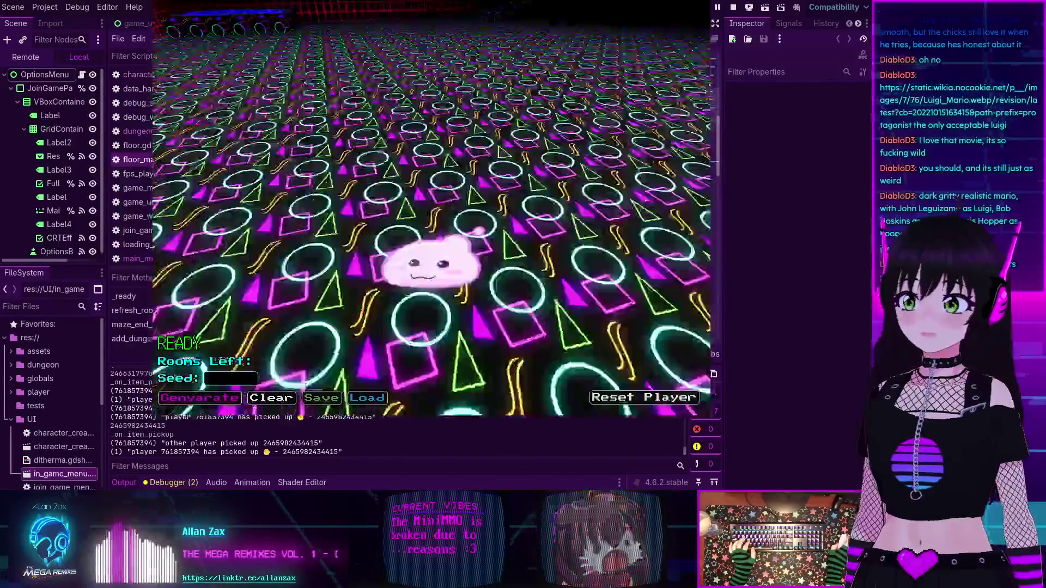
key(a)
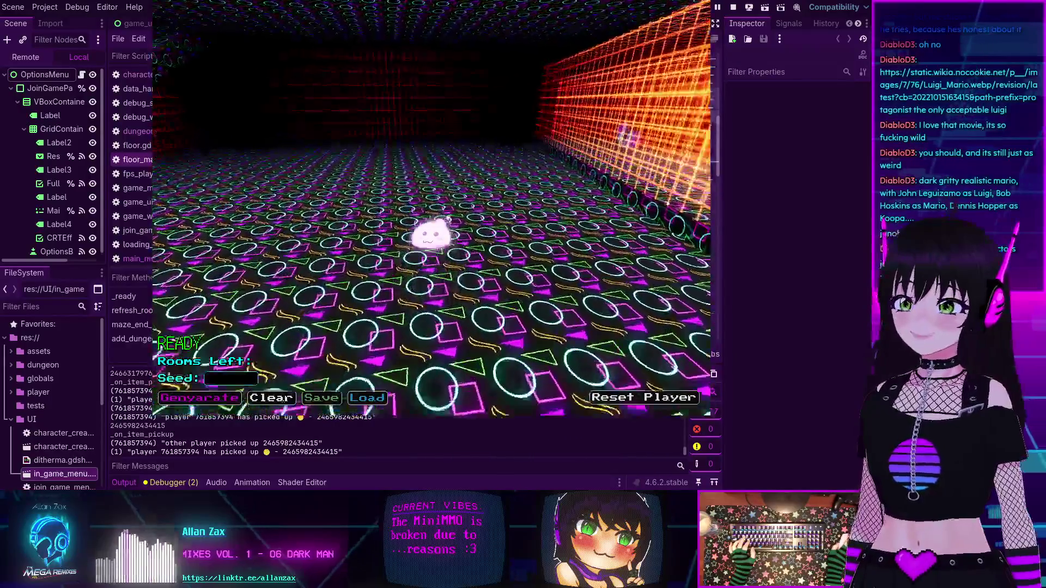
key(a)
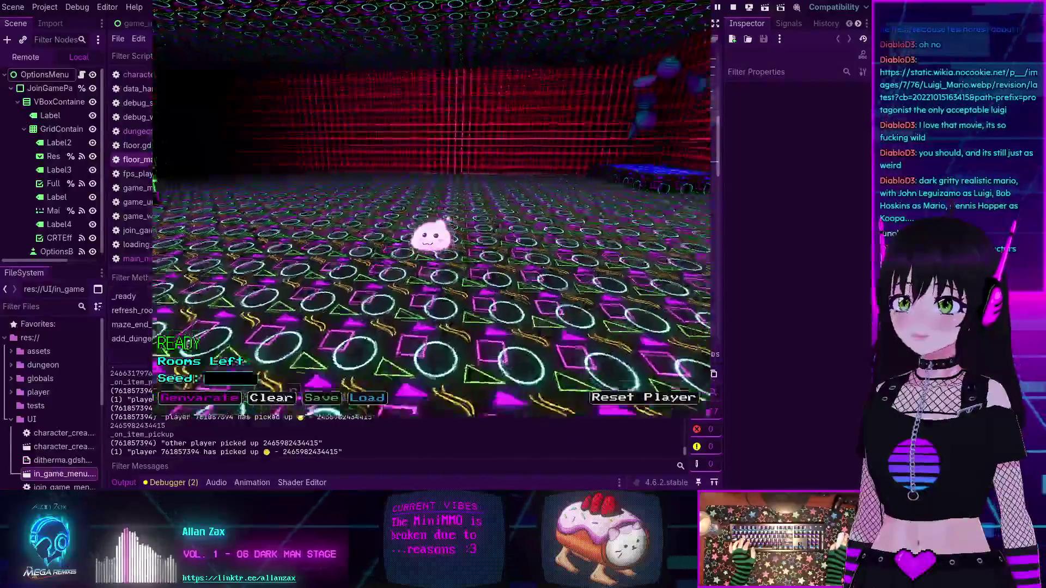
key(a)
key(grave)
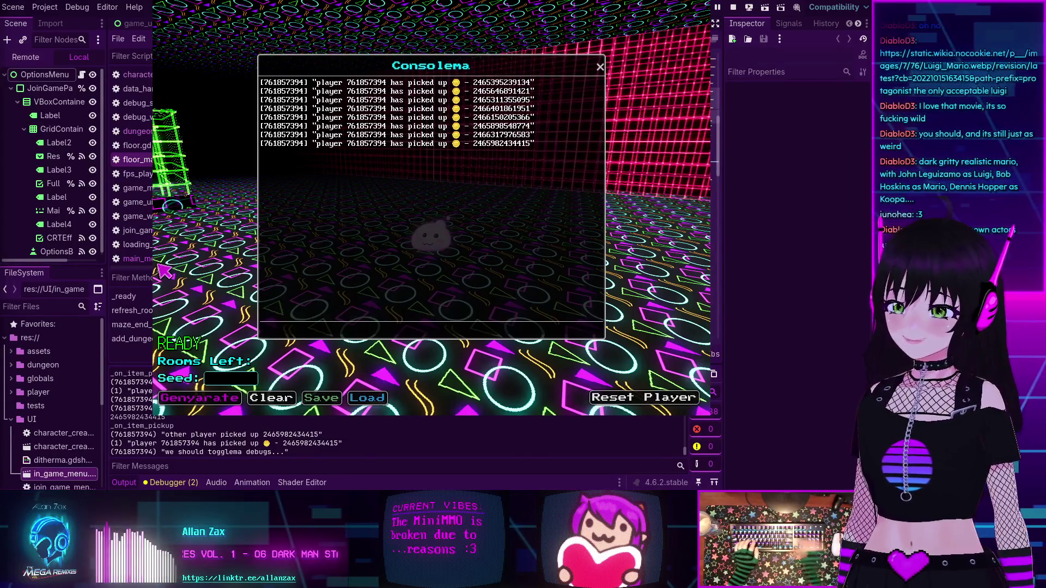
- Close the Consolema log window and try toggling the debug console again
click(598, 66)
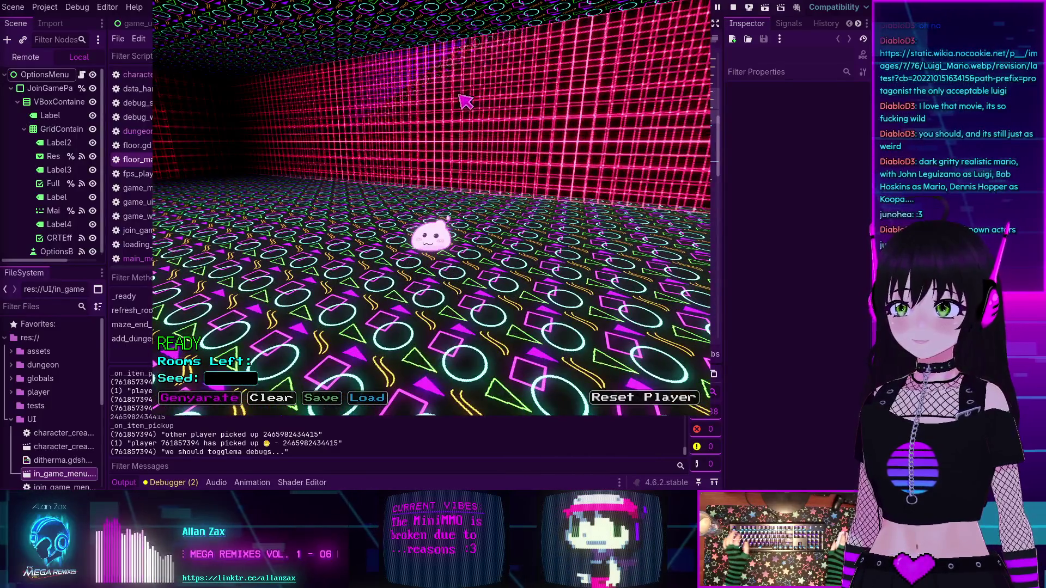
key(grave)
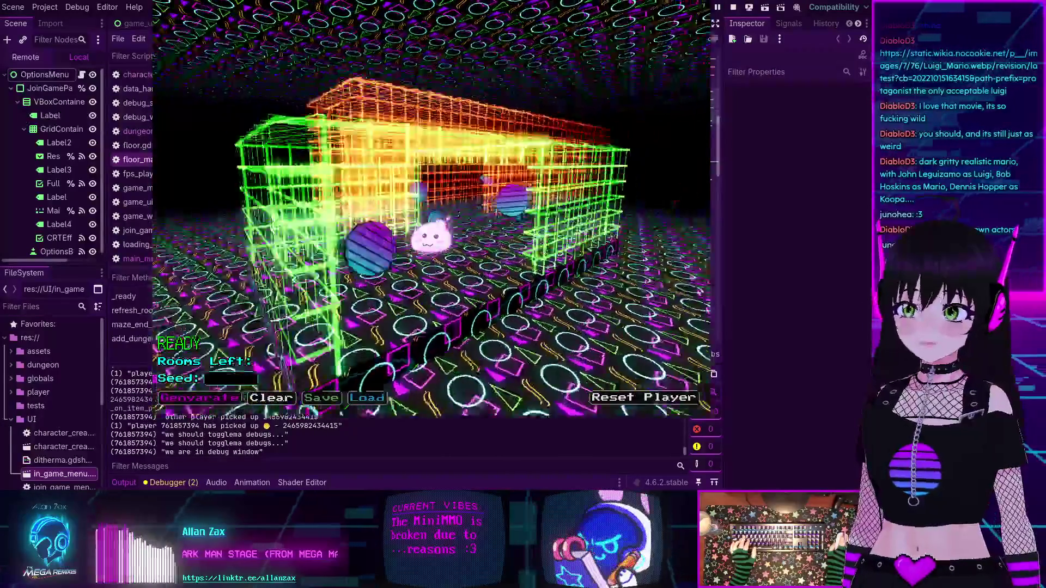
- Steer the slime under the wireframe structure and through the green grid toward the dark corridor
key(w)
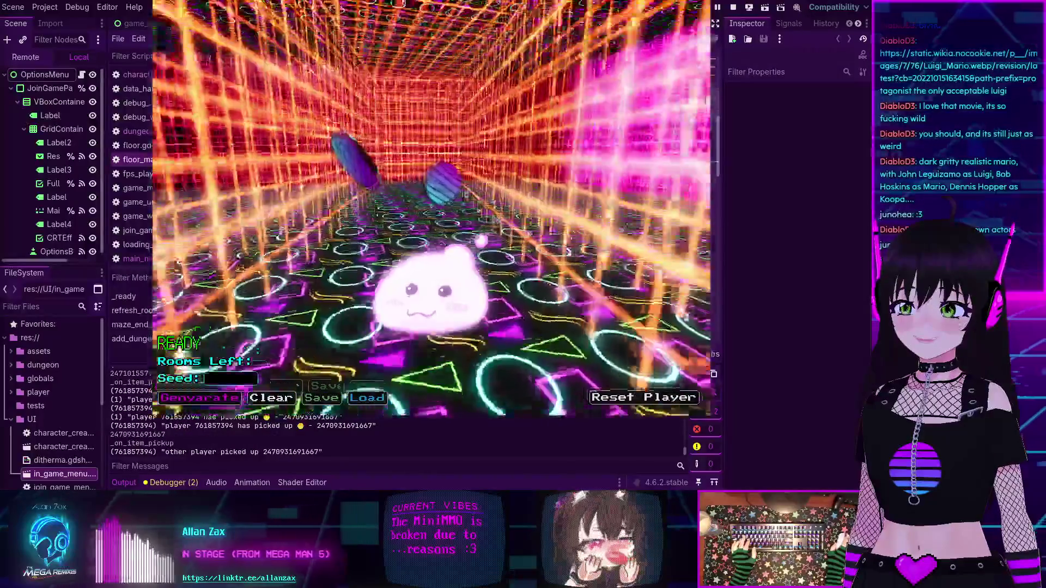
key(d)
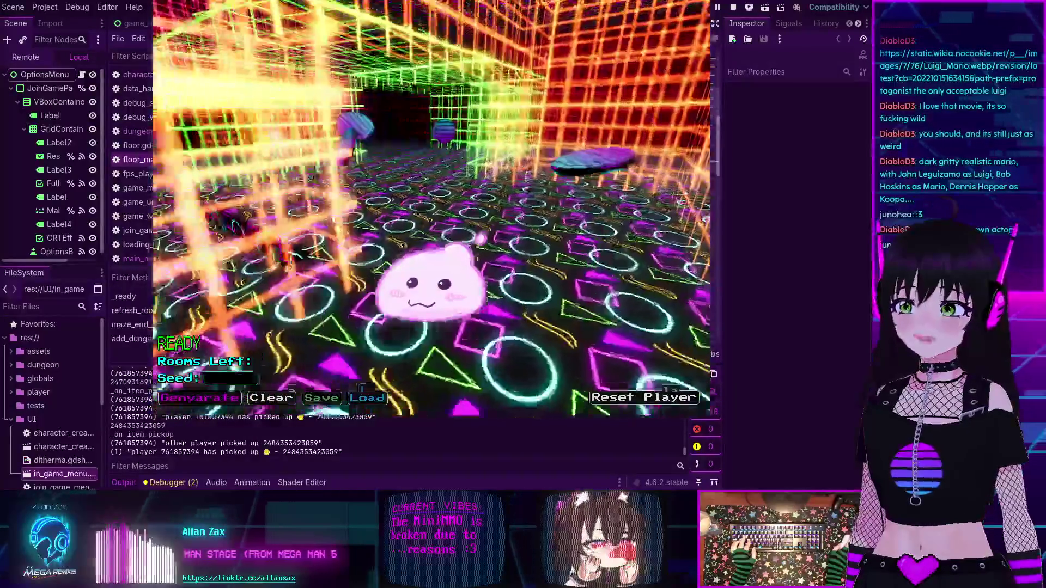
key(w)
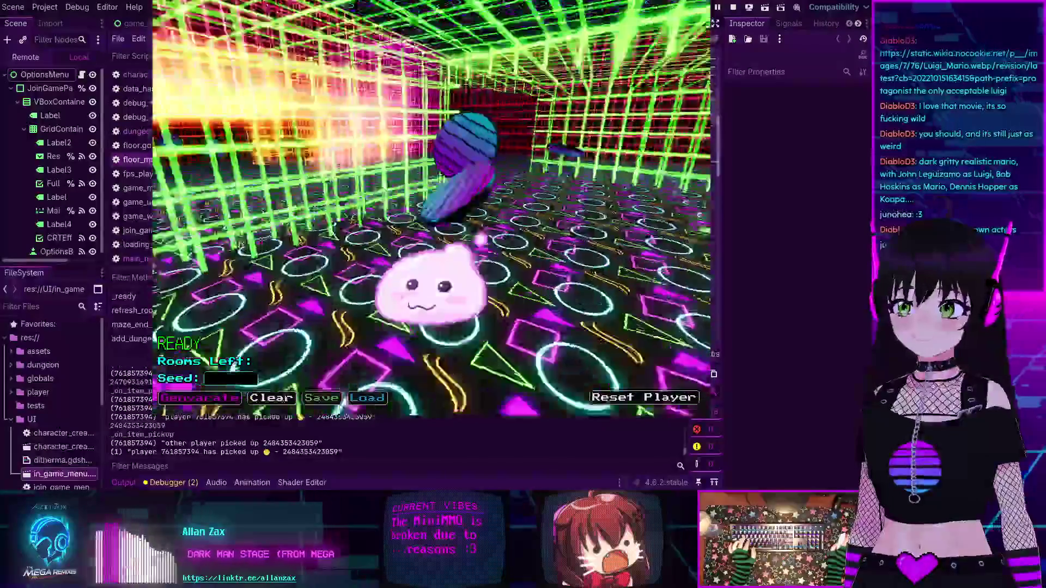
key(a)
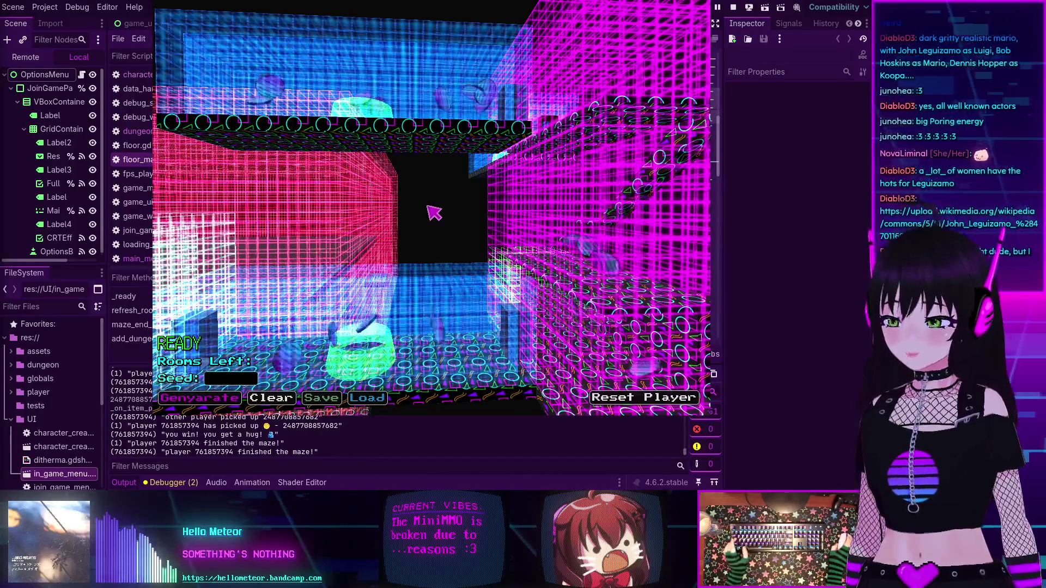
- Return to the editor and open TASKS.md from the script list
key(alt+Tab)
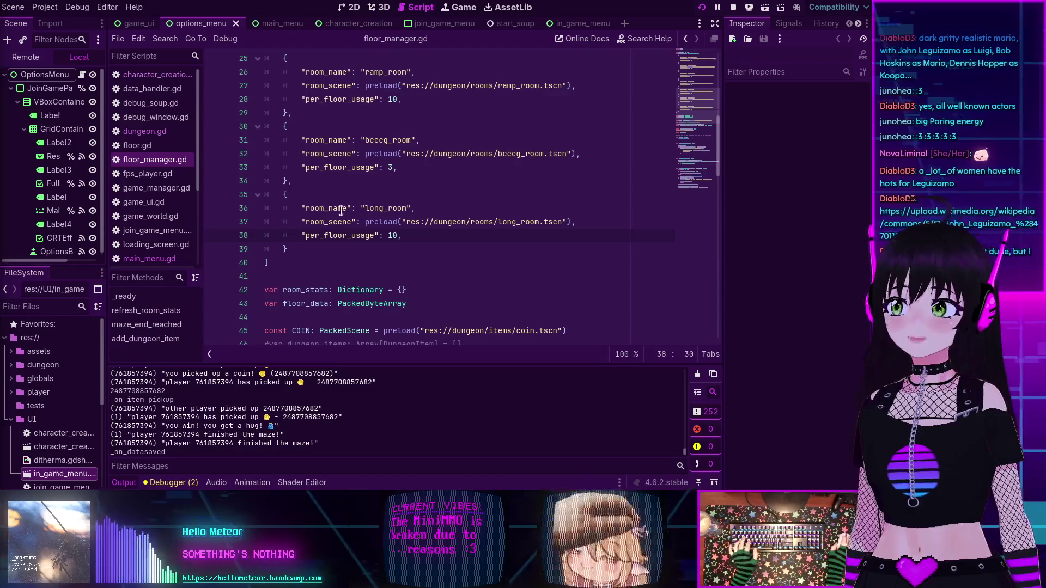
scroll(141, 227, down, 3)
click(142, 246)
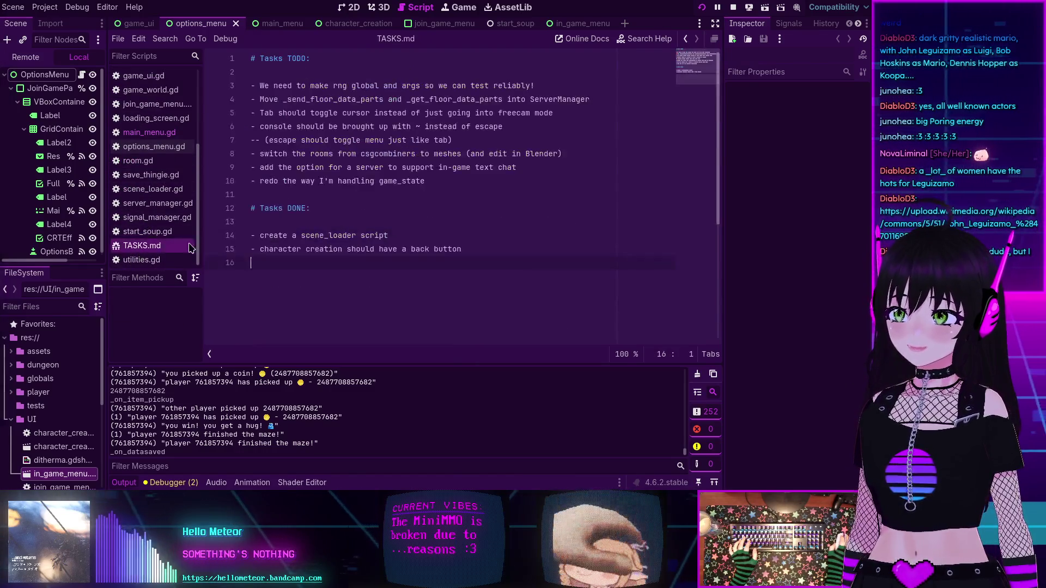
- Add the TODO '- maze_exit gets duplicated... somehow? :shrugs:' and save TASKS.md
click(462, 188)
key(Return)
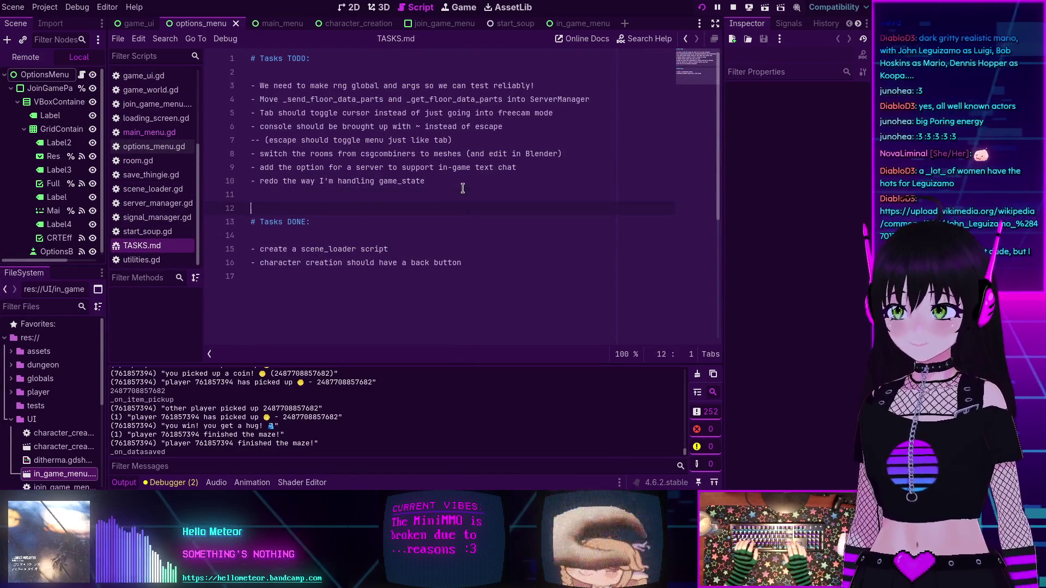
text(-)
key(BackSpace)
text(z)
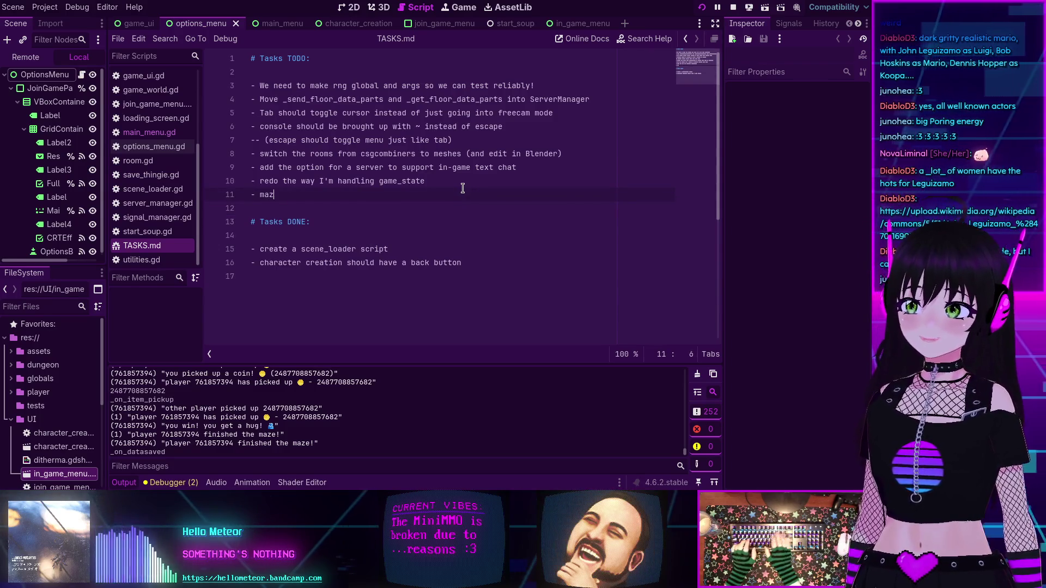
text(e_exit)
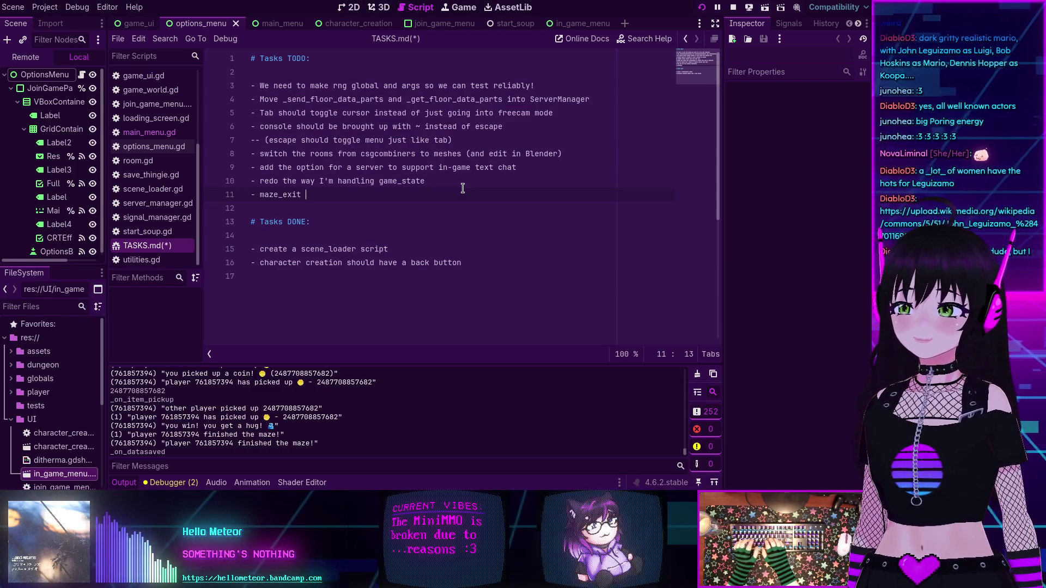
text(icated)
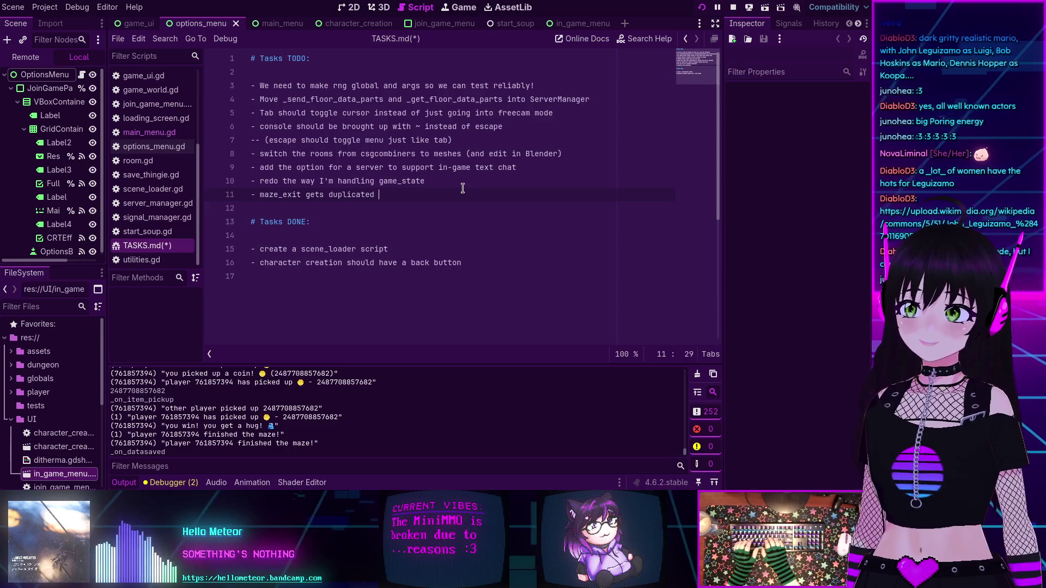
key(BackSpace)
text(... somehow? :shrugs:)
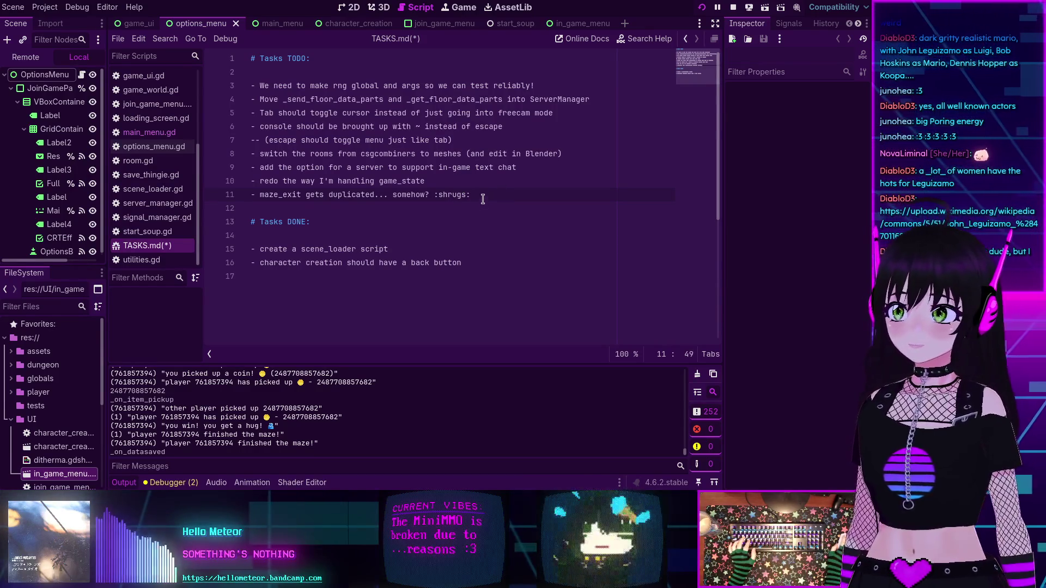
key(ctrl+s)
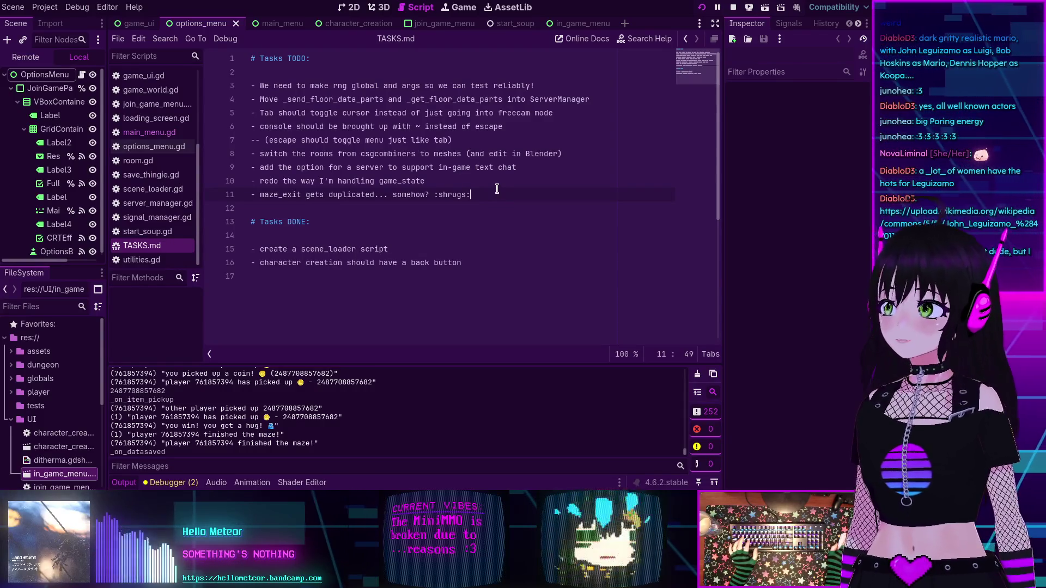